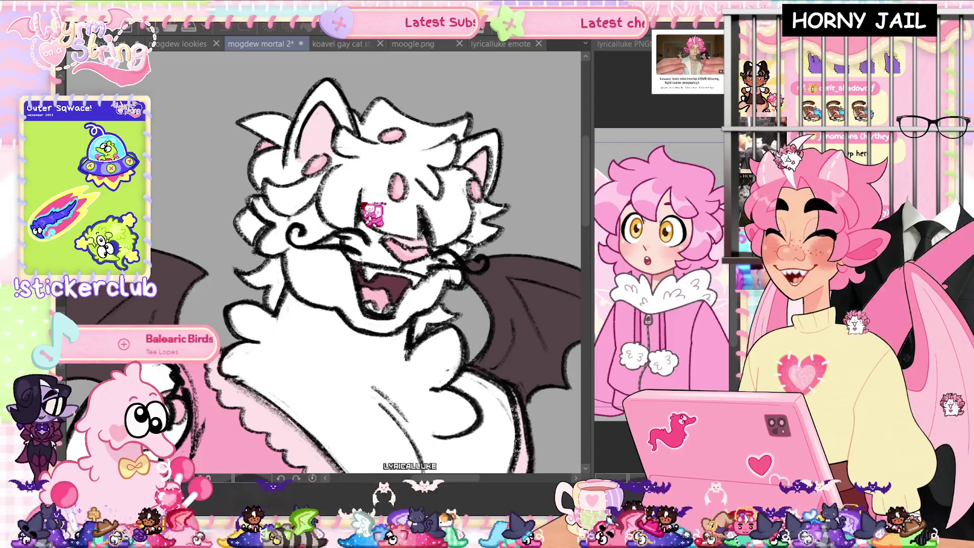
- Pan the character view and glance at moogle.png before returning to mogdew mortal 2
{"action": "scroll", "coordinate": [373, 213], "scroll_direction": "down", "scroll_amount": 3}
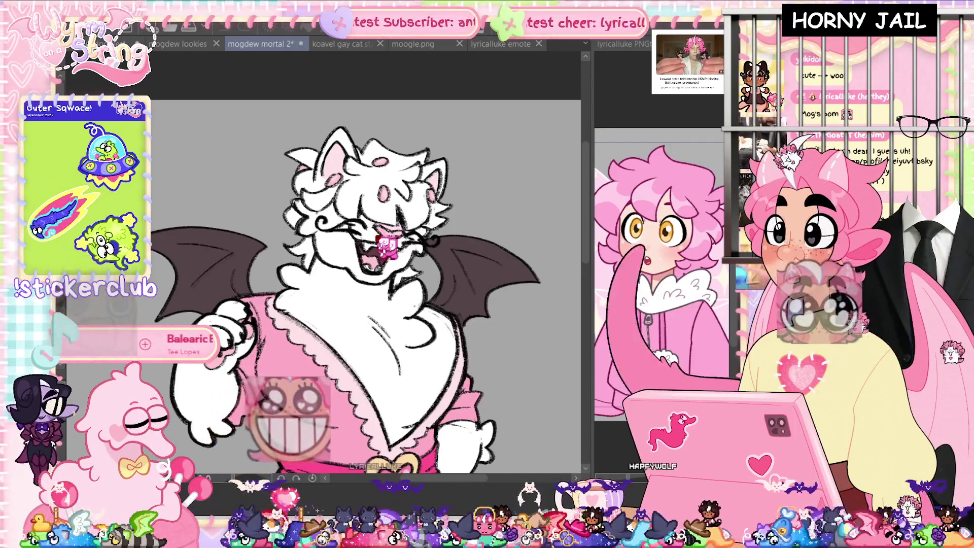
{"action": "scroll", "coordinate": [386, 246], "scroll_direction": "up", "scroll_amount": 3}
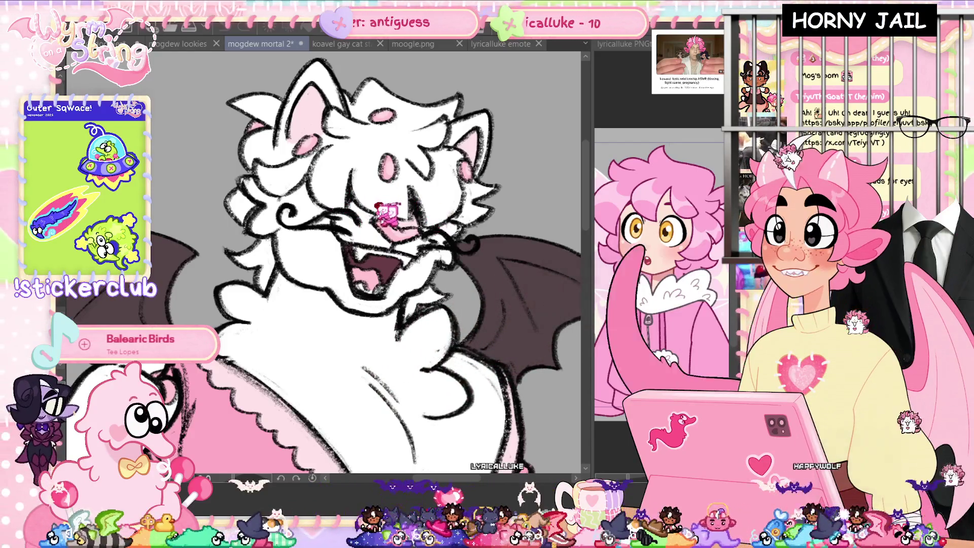
{"action": "scroll", "coordinate": [387, 213], "scroll_direction": "down", "scroll_amount": 2}
{"action": "scroll", "coordinate": [387, 213], "scroll_direction": "down", "scroll_amount": 2}
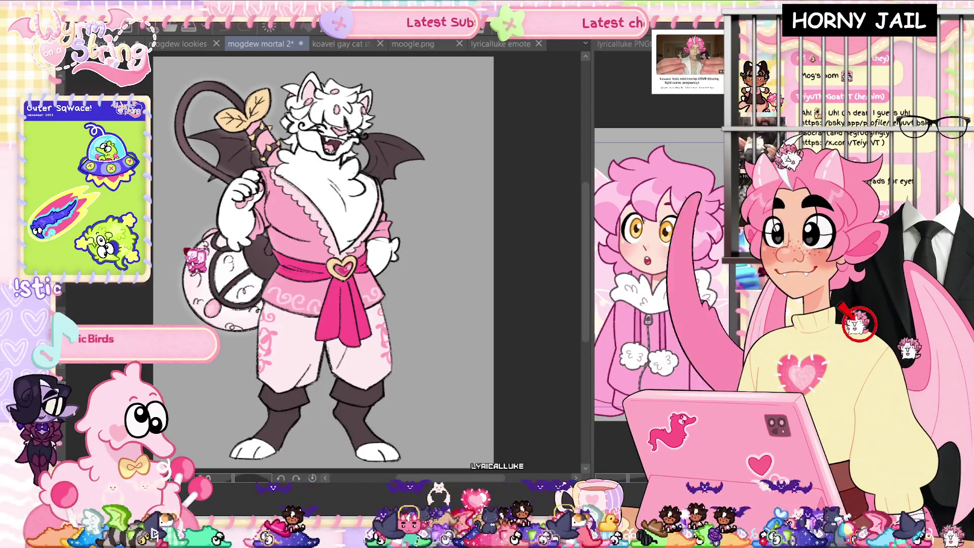
{"action": "left_click_drag", "start_coordinate": [325, 254], "coordinate": [385, 259]}
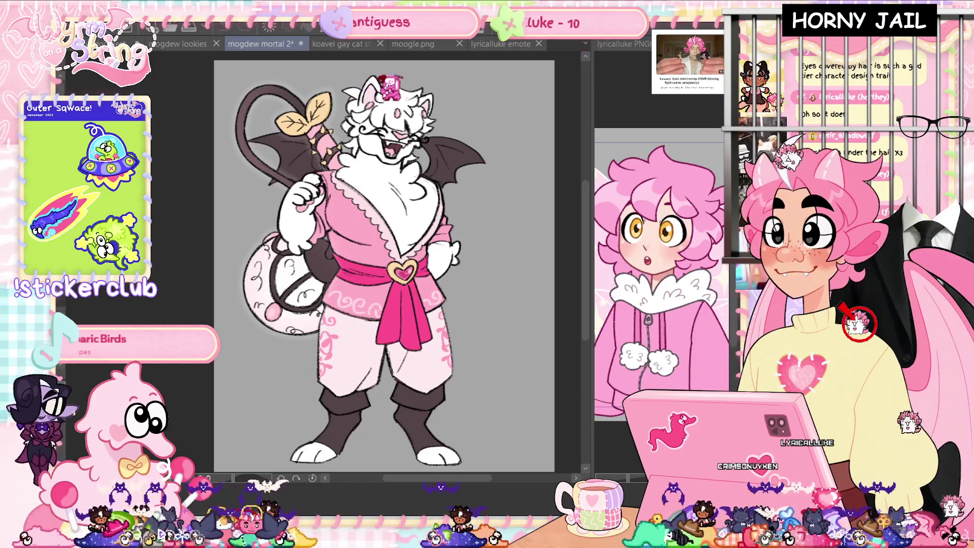
{"action": "left_click", "coordinate": [410, 50]}
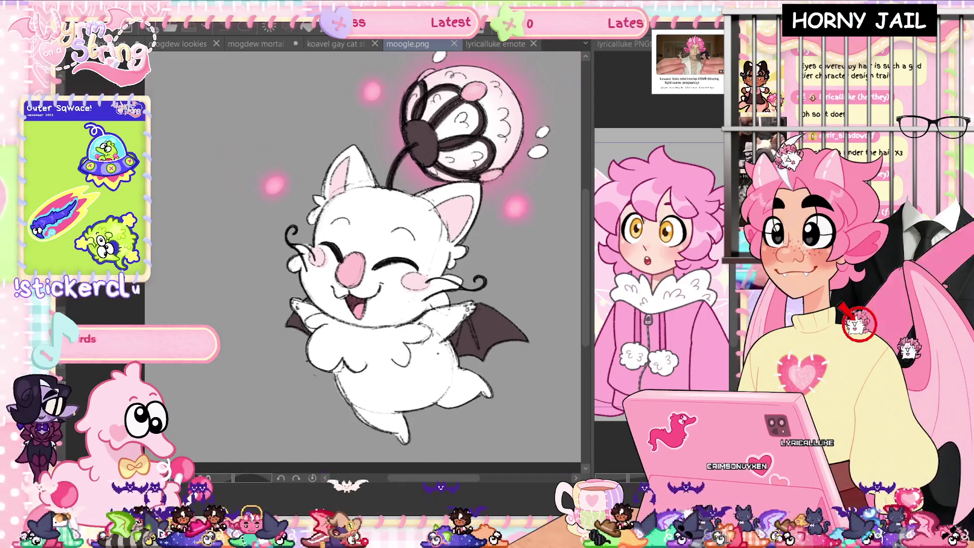
{"action": "left_click", "coordinate": [257, 46]}
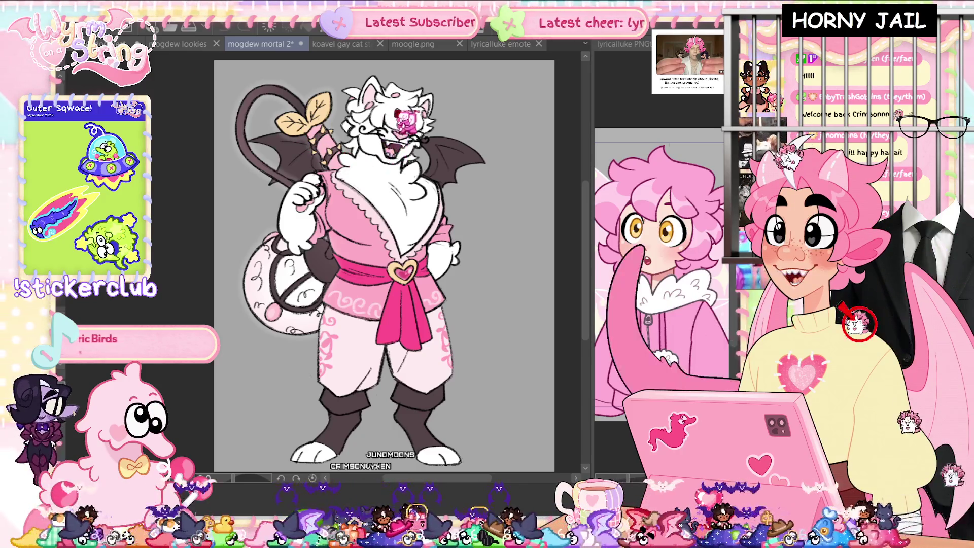
- Fit the drawing to the window, then switch to the mogdew lookies sketch
{"action": "scroll", "coordinate": [395, 82], "scroll_direction": "up", "scroll_amount": 3}
{"action": "scroll", "coordinate": [340, 251], "scroll_direction": "up", "scroll_amount": 2}
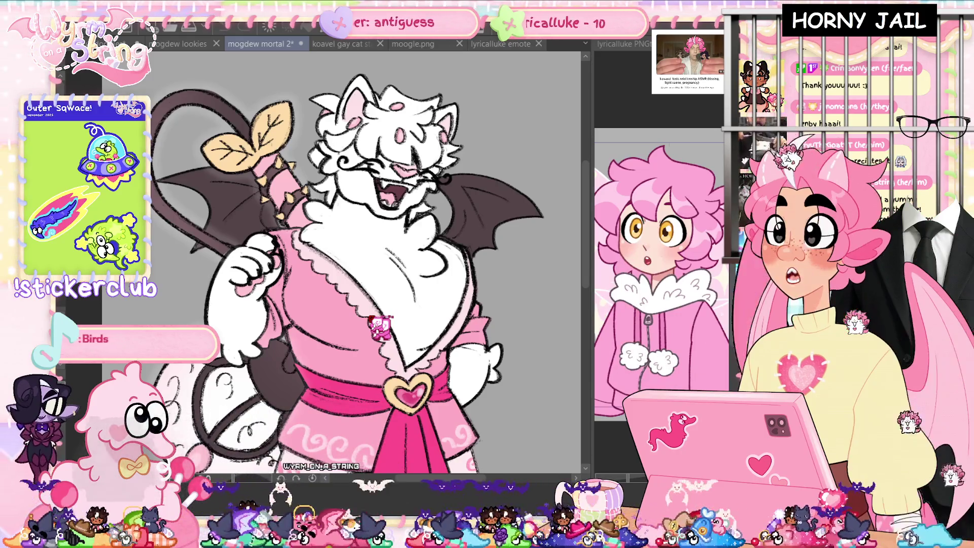
{"action": "key", "text": "ctrl+0"}
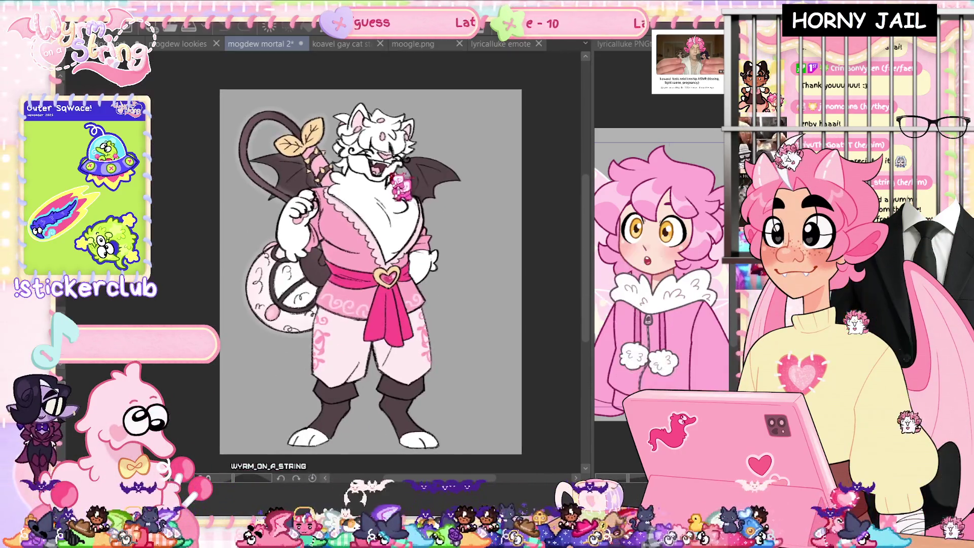
{"action": "left_click", "coordinate": [181, 44]}
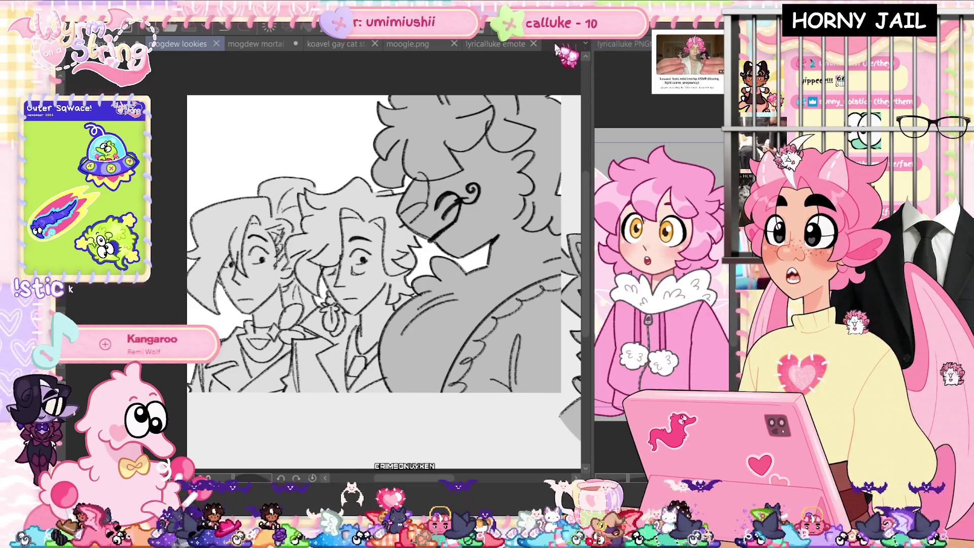
- Open the lyricalluke emote sketch of the face peeking over a heart
{"action": "left_click", "coordinate": [503, 45]}
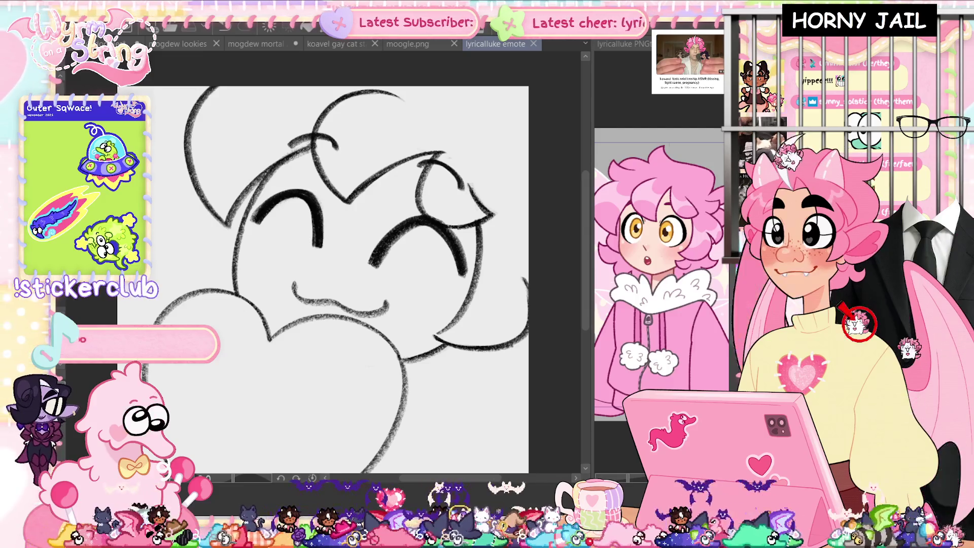
{"action": "scroll", "coordinate": [323, 264], "scroll_direction": "down", "scroll_amount": 1}
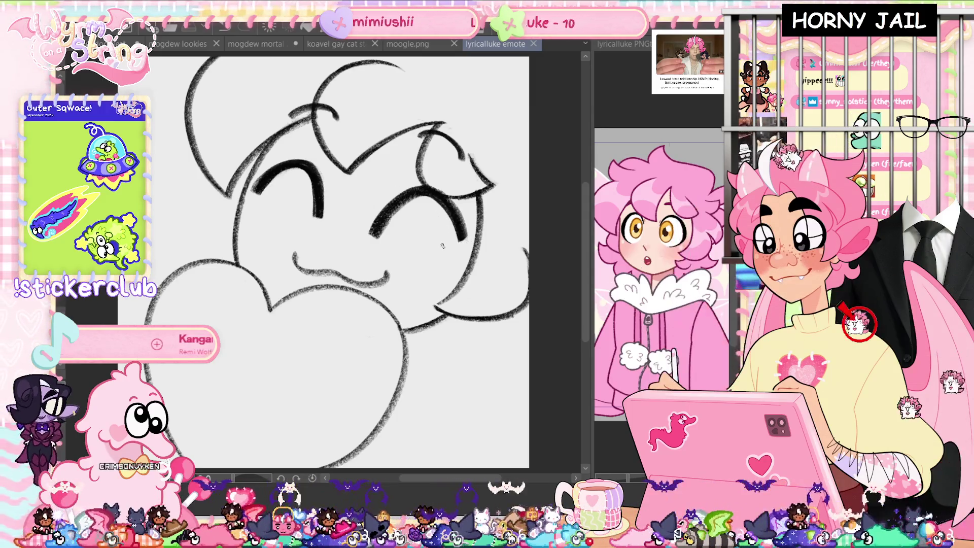
{"action": "left_click", "coordinate": [320, 227]}
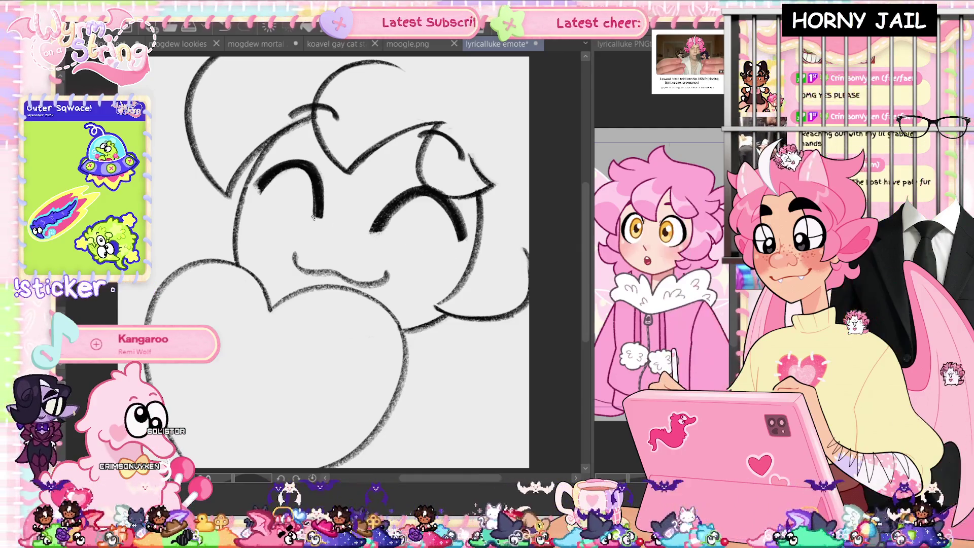
- Hatch blush marks onto both cheeks and save the emote file
{"action": "left_click_drag", "start_coordinate": [389, 186], "coordinate": [377, 203]}
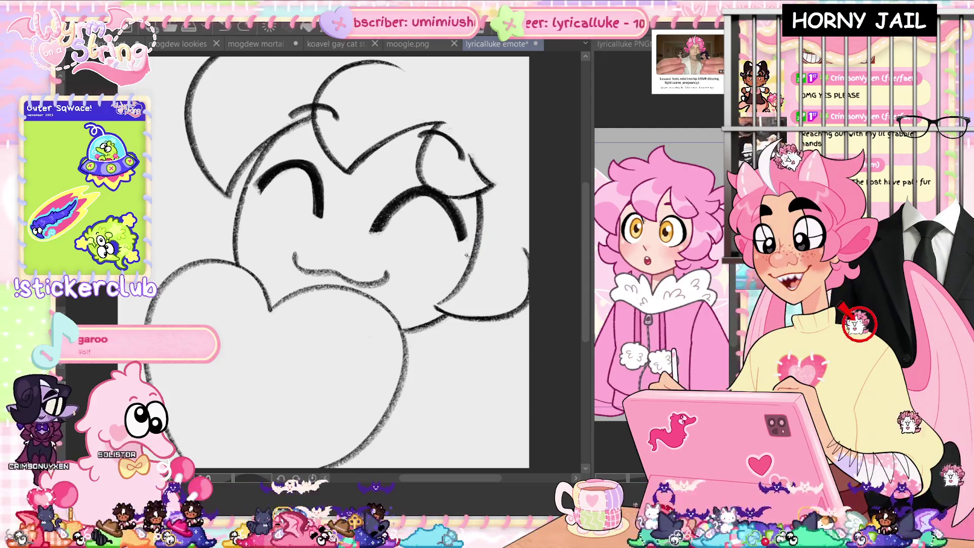
{"action": "left_click_drag", "start_coordinate": [429, 260], "coordinate": [458, 253]}
{"action": "left_click_drag", "start_coordinate": [245, 216], "coordinate": [259, 209]}
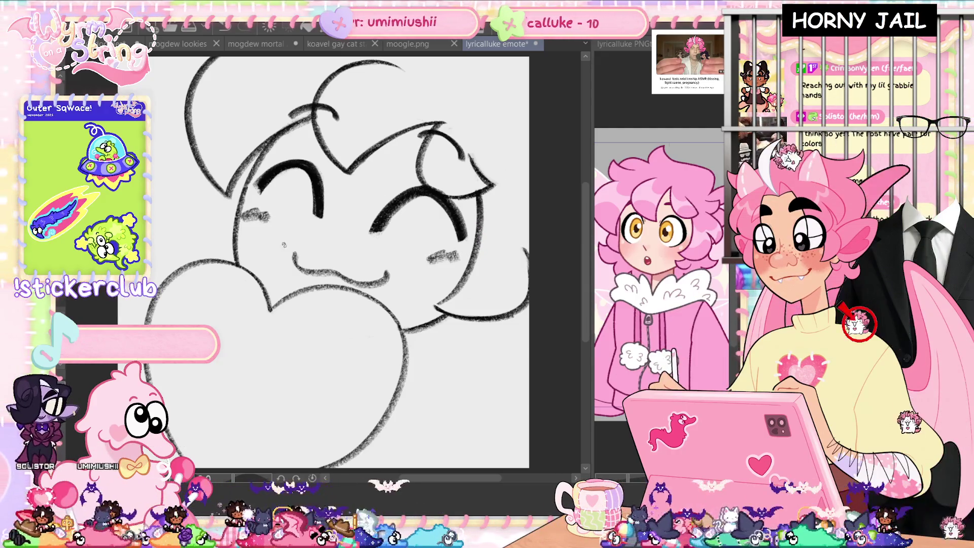
{"action": "key", "text": "ctrl+s"}
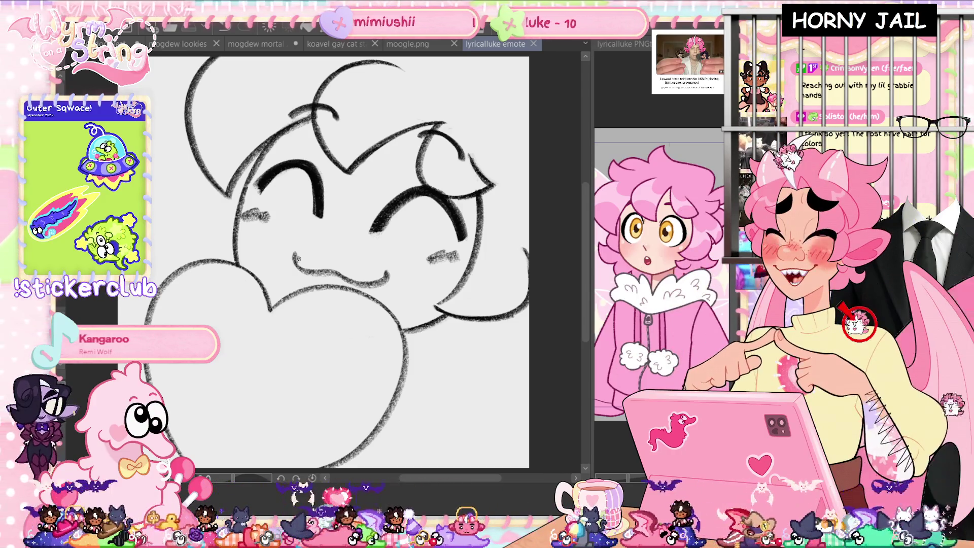
- Mirror the canvas horizontally to check the drawing, add a small mark, then flip back
{"action": "key", "text": "h"}
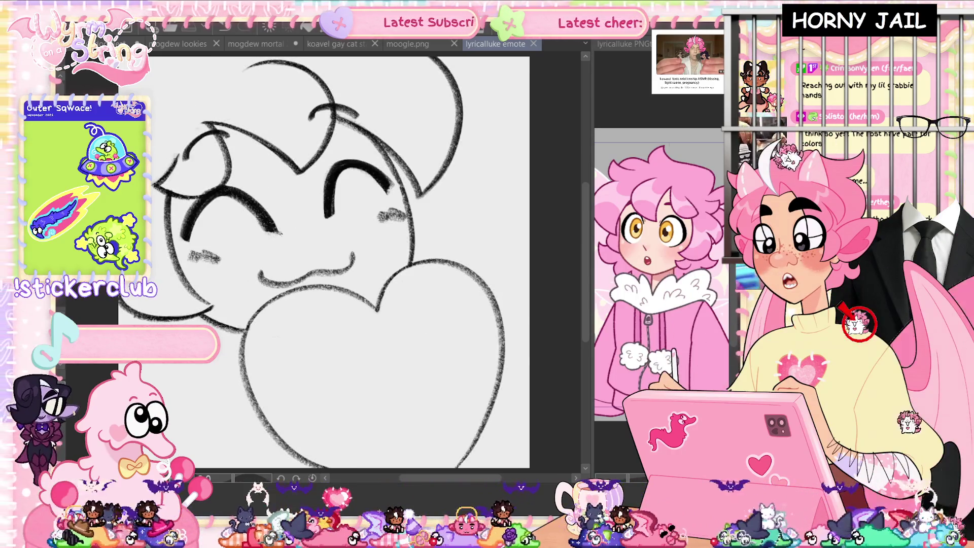
{"action": "left_click", "coordinate": [321, 228]}
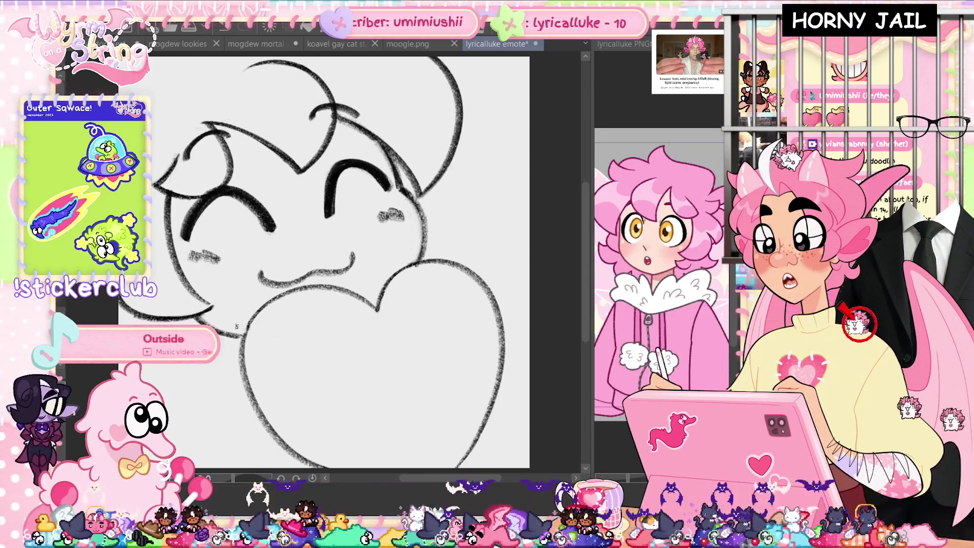
{"action": "key", "text": "h"}
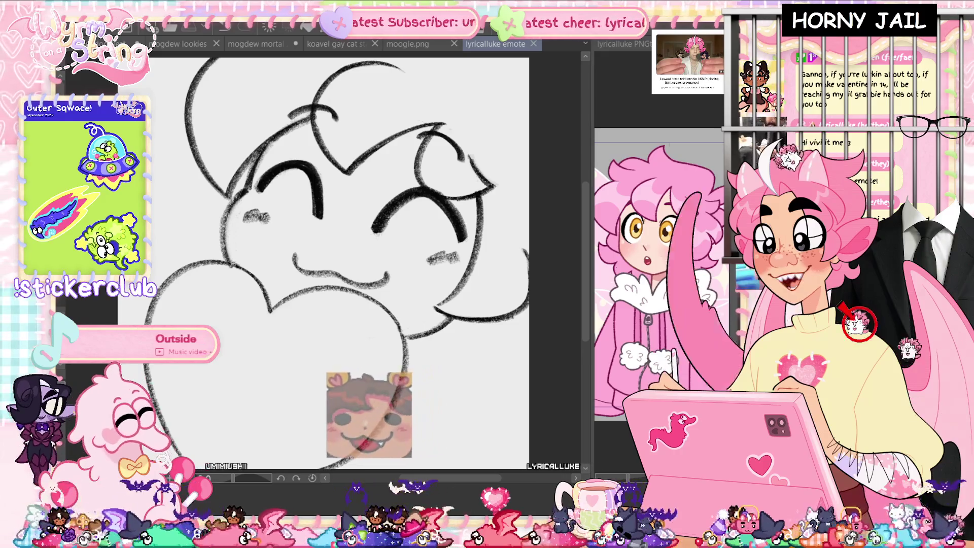
- Save, then sketch an arm arcing around the heart with a curve at its lower left
{"action": "left_click", "coordinate": [301, 286]}
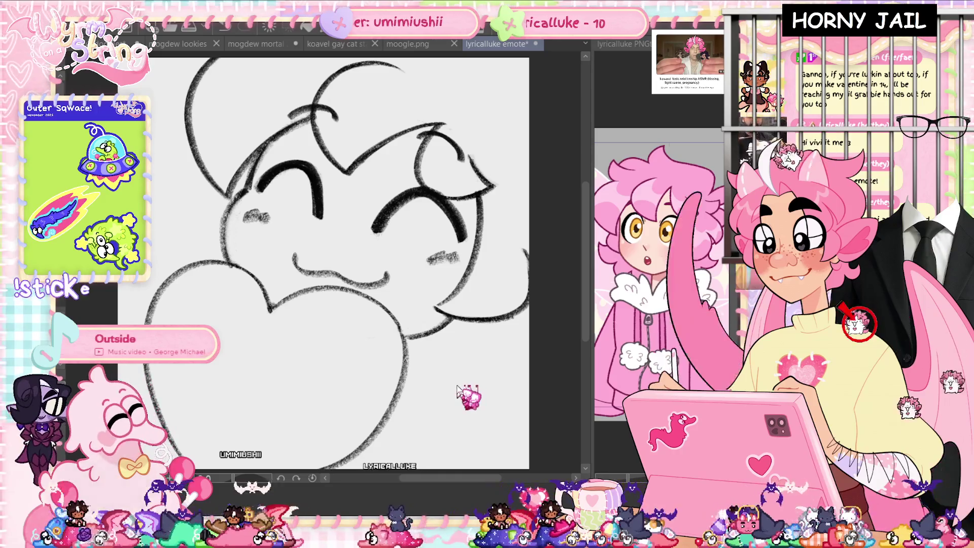
{"action": "key", "text": "ctrl+s"}
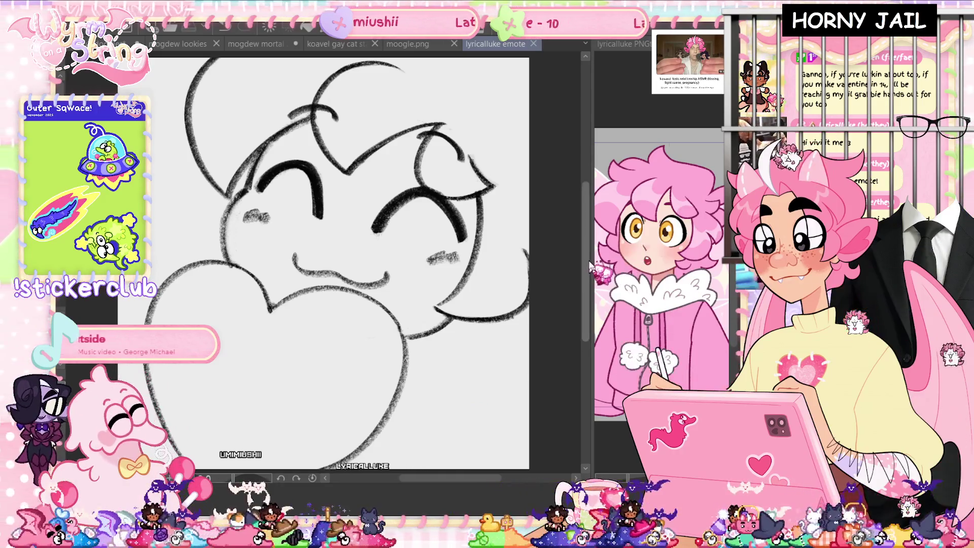
{"action": "scroll", "coordinate": [492, 335], "scroll_direction": "down", "scroll_amount": 1}
{"action": "left_click_drag", "start_coordinate": [341, 378], "coordinate": [327, 414]}
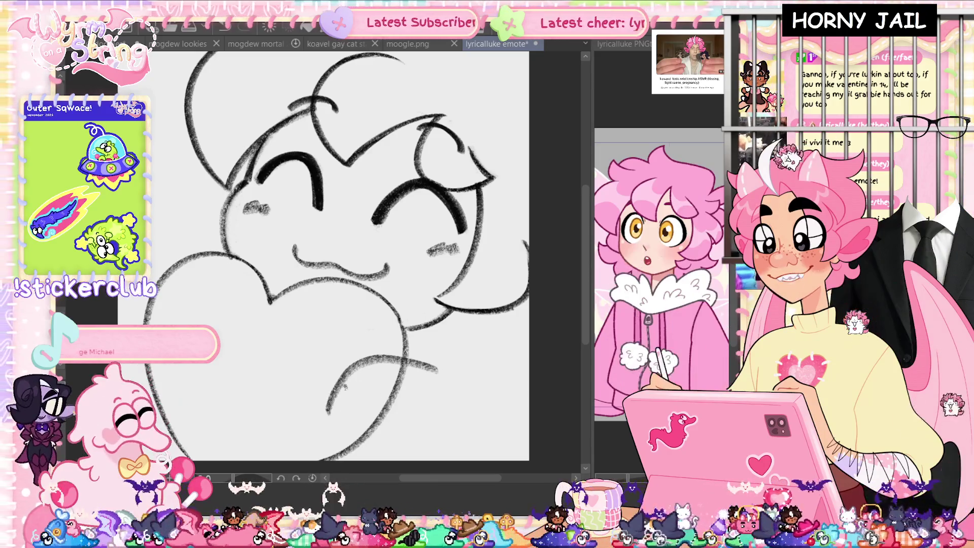
{"action": "key", "text": "ctrl+z"}
{"action": "key", "text": "ctrl+z"}
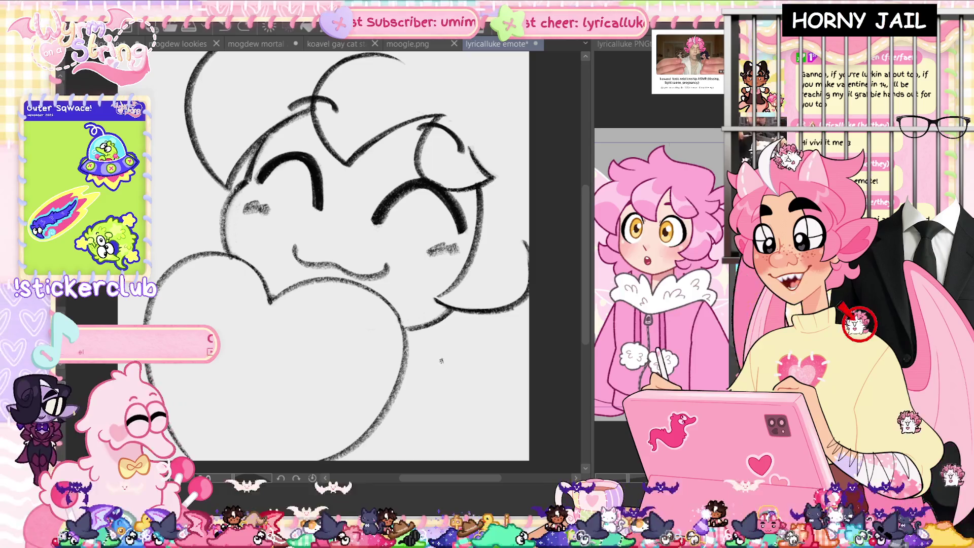
{"action": "mouse_move", "coordinate": [468, 392]}
{"action": "left_mouse_down"}
{"action": "mouse_move", "coordinate": [348, 355]}
{"action": "mouse_move", "coordinate": [319, 454]}
{"action": "left_mouse_up"}
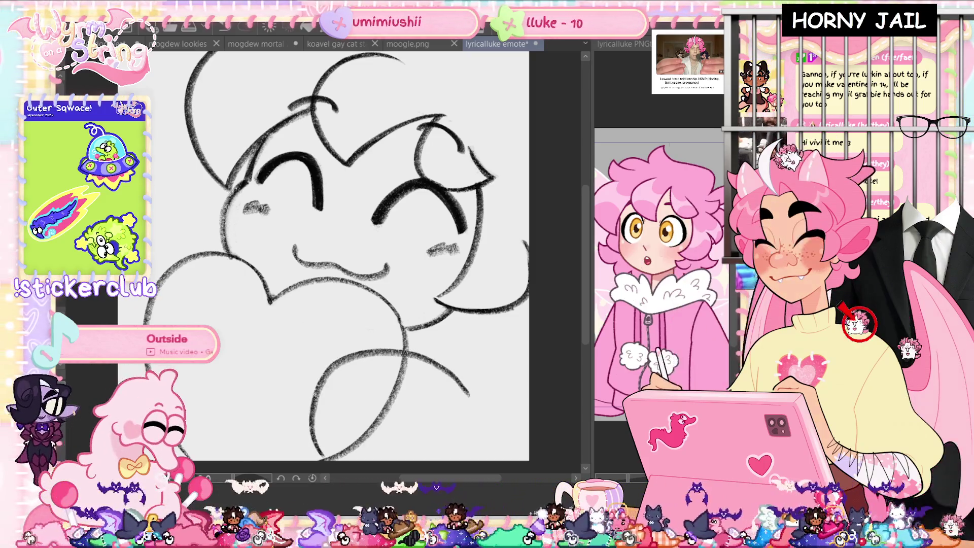
{"action": "left_click_drag", "start_coordinate": [301, 413], "coordinate": [297, 450]}
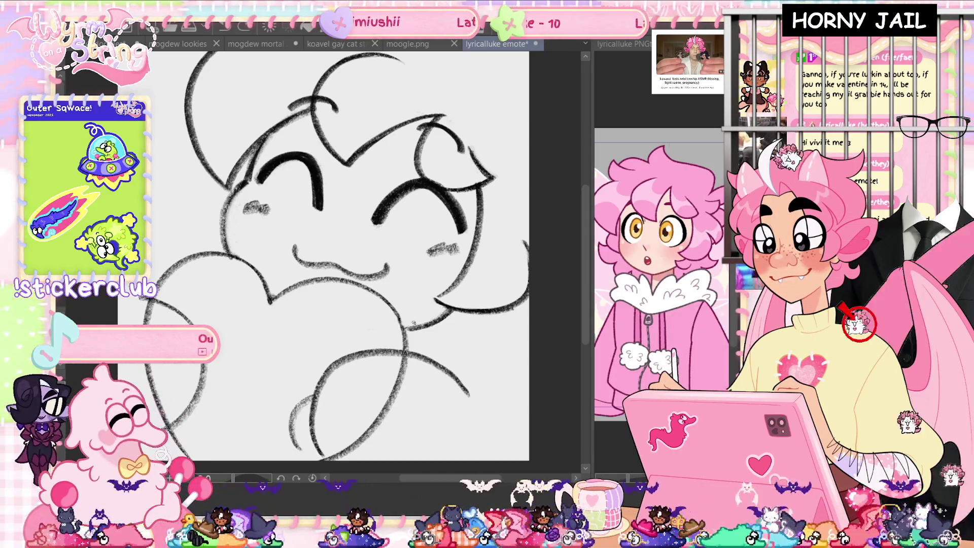
- Undo the doubled heart-to-hair line and sketch wavy strokes along the right edge
{"action": "left_click_drag", "start_coordinate": [403, 325], "coordinate": [441, 306]}
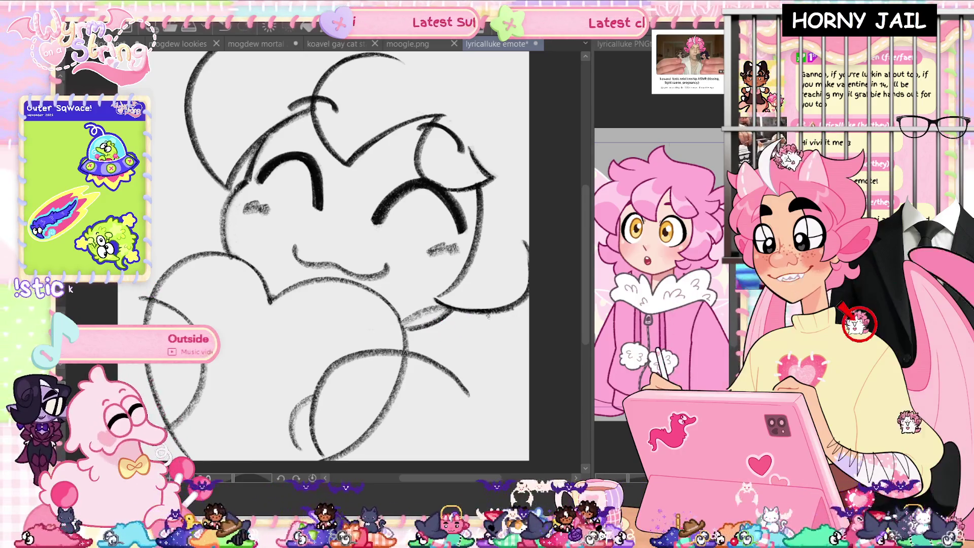
{"action": "key", "text": "ctrl+z"}
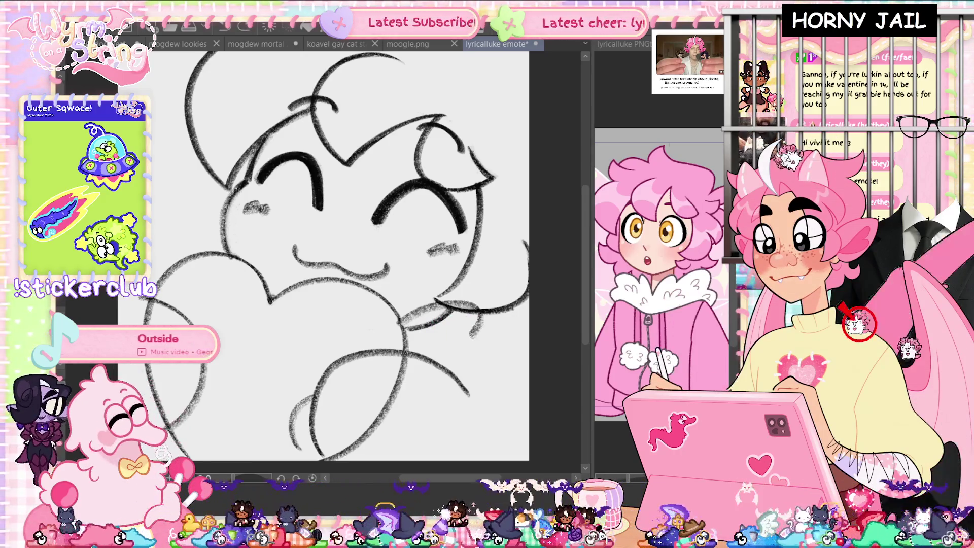
{"action": "mouse_move", "coordinate": [487, 312]}
{"action": "left_mouse_down"}
{"action": "mouse_move", "coordinate": [482, 351]}
{"action": "mouse_move", "coordinate": [510, 388]}
{"action": "left_mouse_up"}
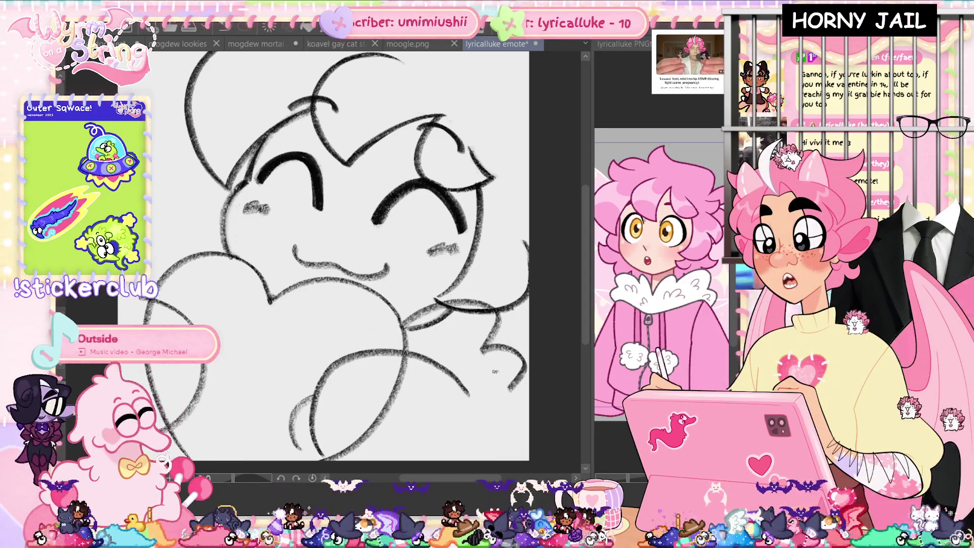
{"action": "left_click_drag", "start_coordinate": [483, 398], "coordinate": [518, 366]}
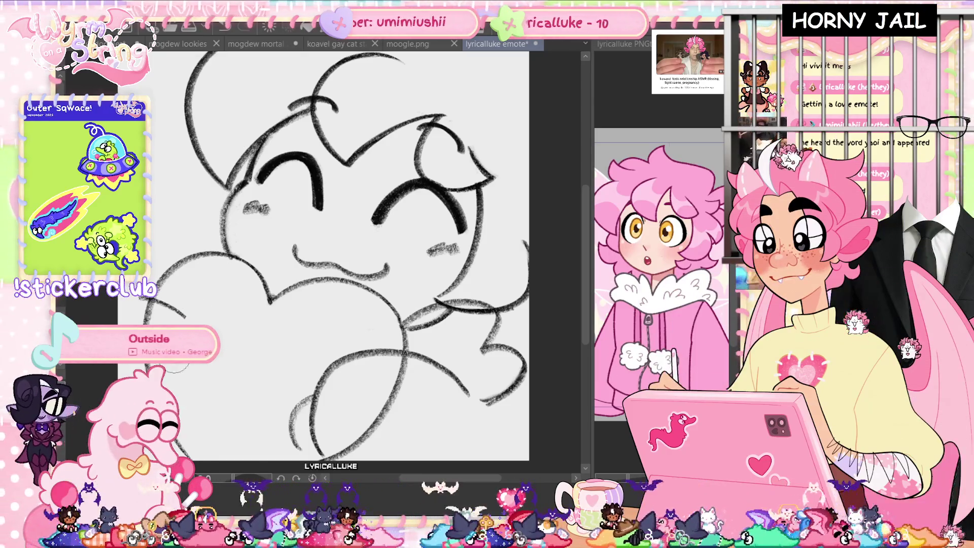
- Erase part of the curved stroke, save, and sketch hands gripping both sides of the heart
{"action": "left_click_drag", "start_coordinate": [330, 373], "coordinate": [400, 356]}
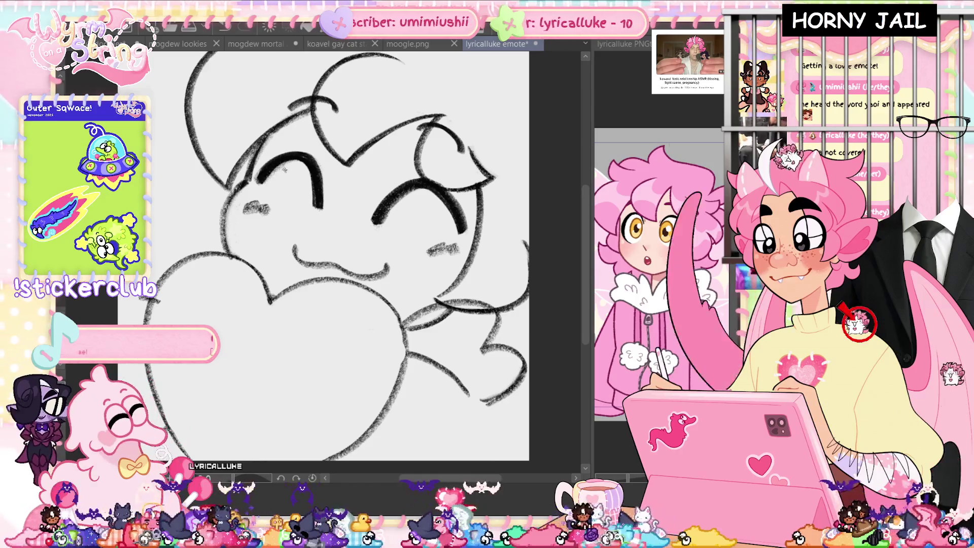
{"action": "key", "text": "ctrl+s"}
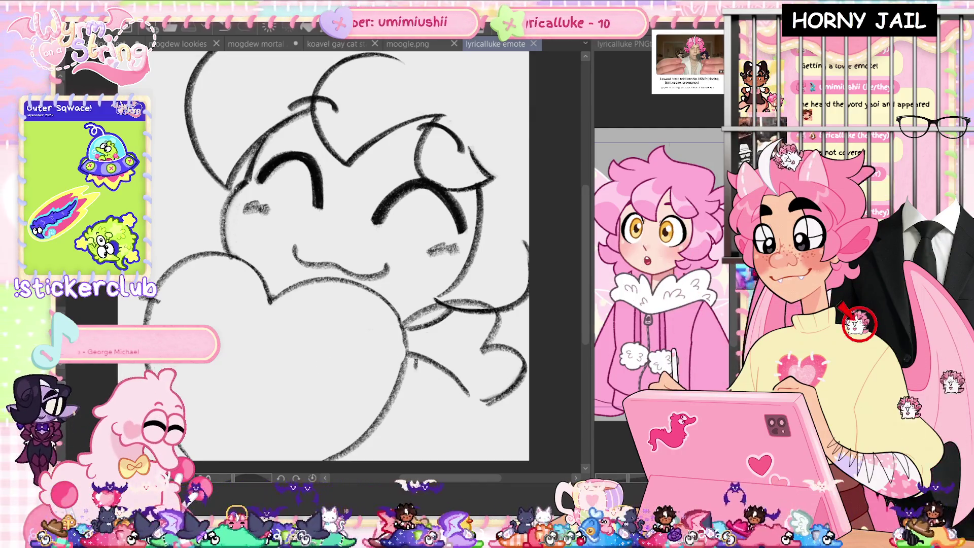
{"action": "left_click_drag", "start_coordinate": [393, 361], "coordinate": [373, 370]}
{"action": "left_click_drag", "start_coordinate": [374, 409], "coordinate": [373, 430]}
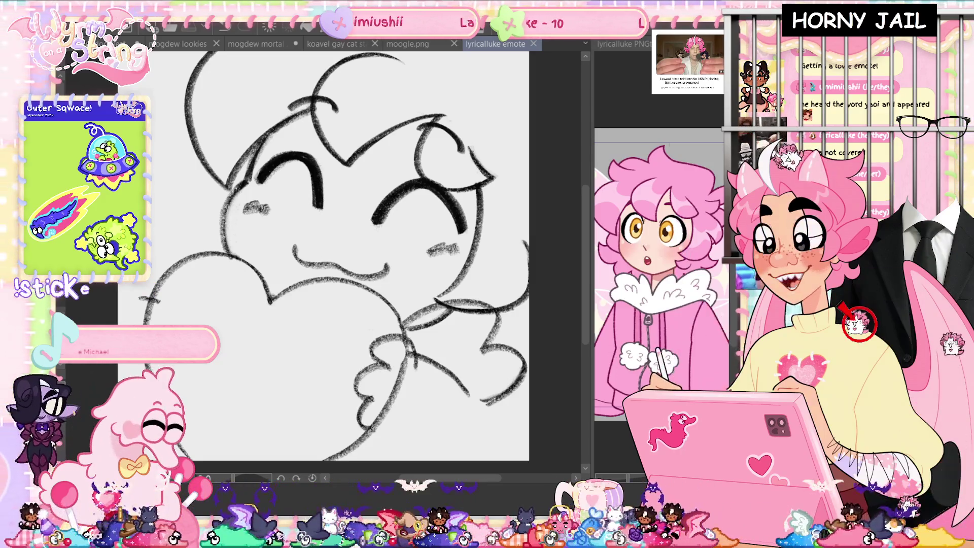
{"action": "mouse_move", "coordinate": [413, 396]}
{"action": "left_mouse_down"}
{"action": "mouse_move", "coordinate": [415, 425]}
{"action": "mouse_move", "coordinate": [391, 440]}
{"action": "left_mouse_up"}
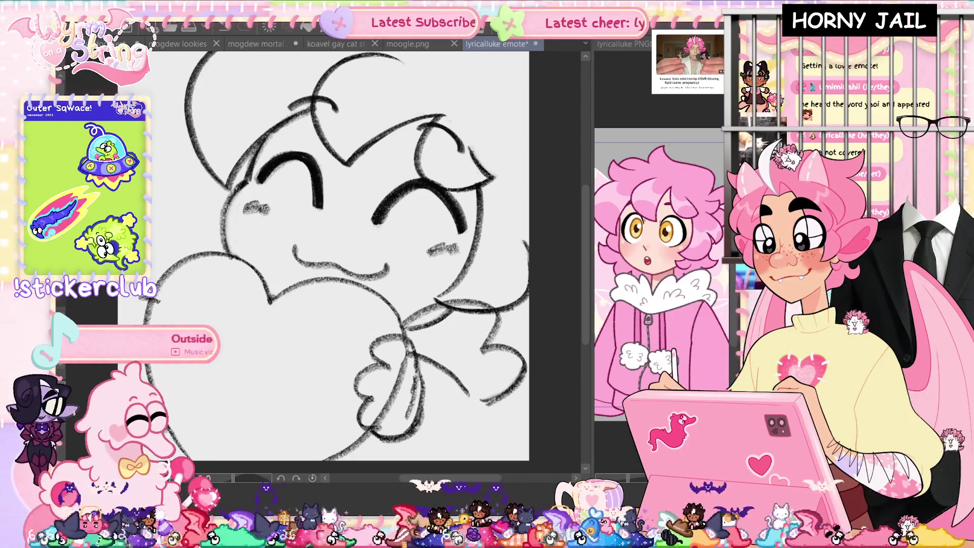
{"action": "left_click_drag", "start_coordinate": [158, 290], "coordinate": [133, 308]}
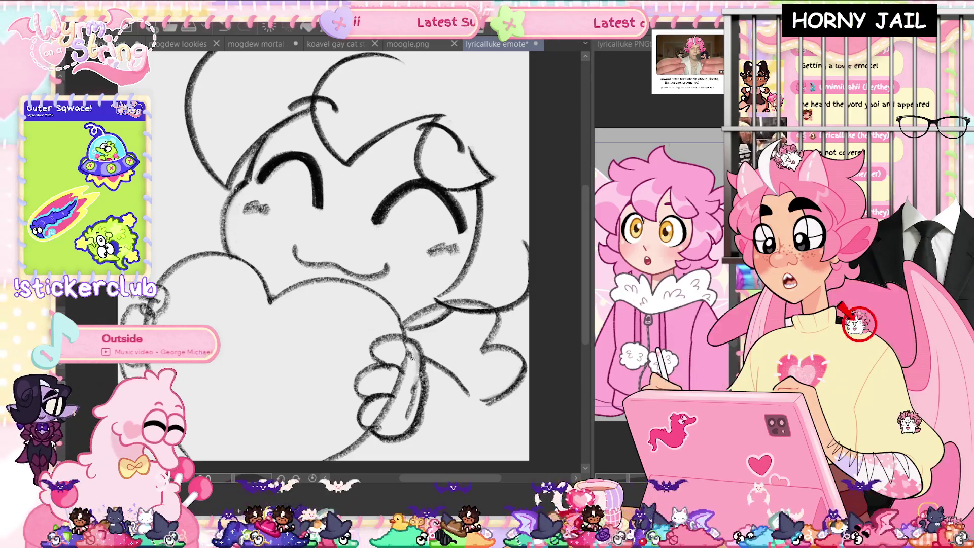
- Erase a stray stroke on the hand and save the emote file
{"action": "left_click_drag", "start_coordinate": [400, 394], "coordinate": [399, 375]}
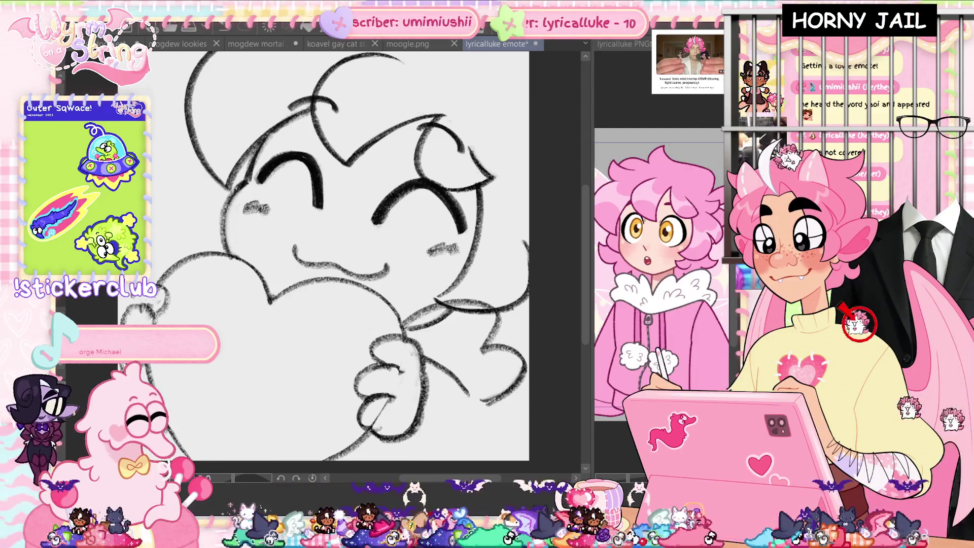
{"action": "key", "text": "ctrl+s"}
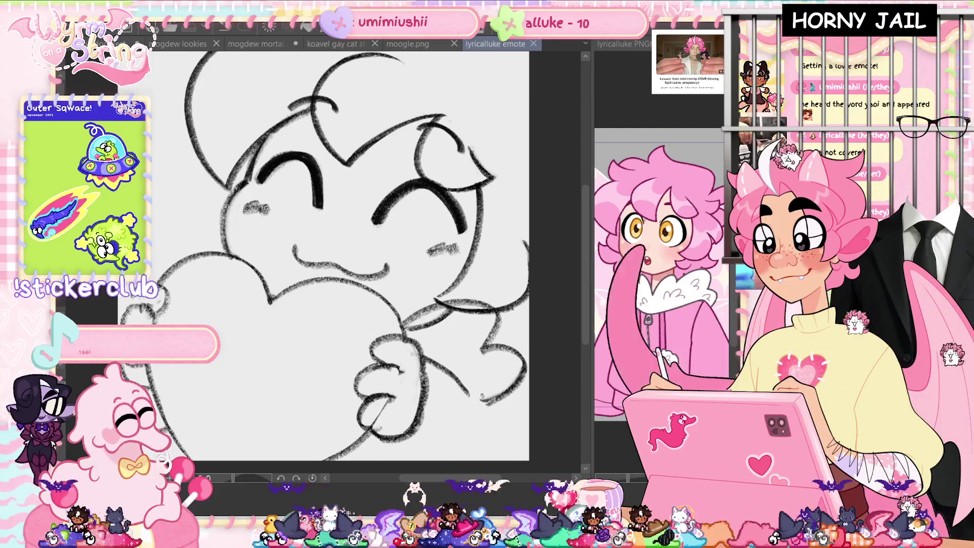
{"action": "scroll", "coordinate": [325, 259], "scroll_direction": "up", "scroll_amount": 1}
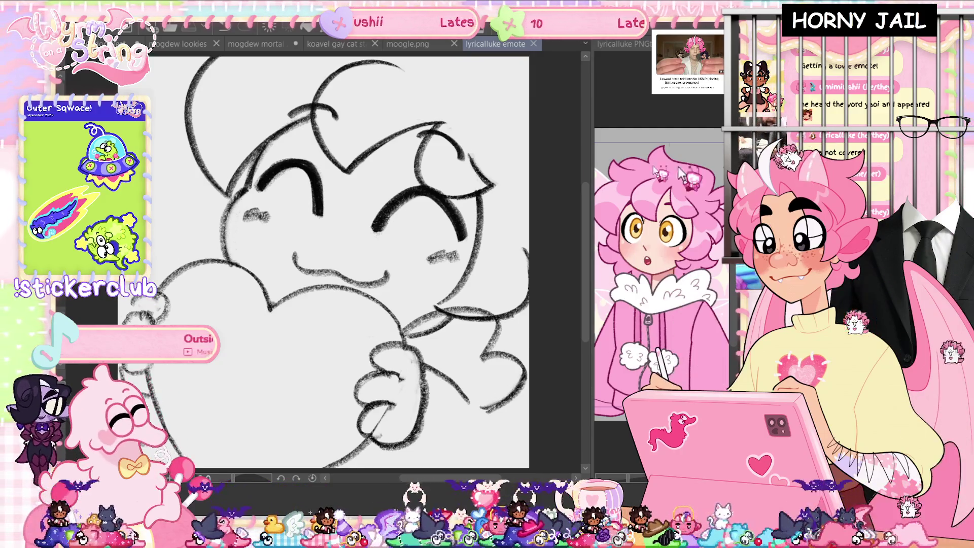
{"action": "scroll", "coordinate": [403, 244], "scroll_direction": "down", "scroll_amount": 1}
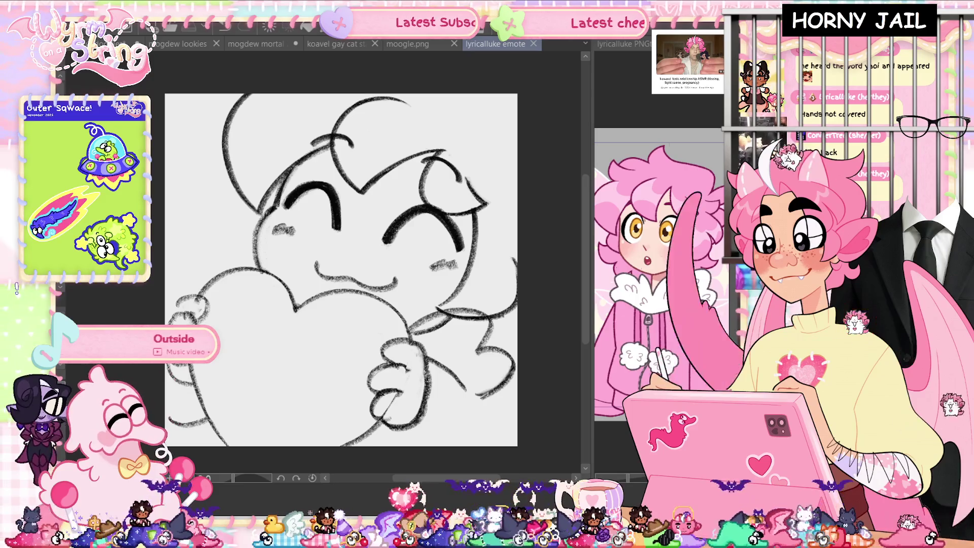
{"action": "key", "text": "ctrl+t"}
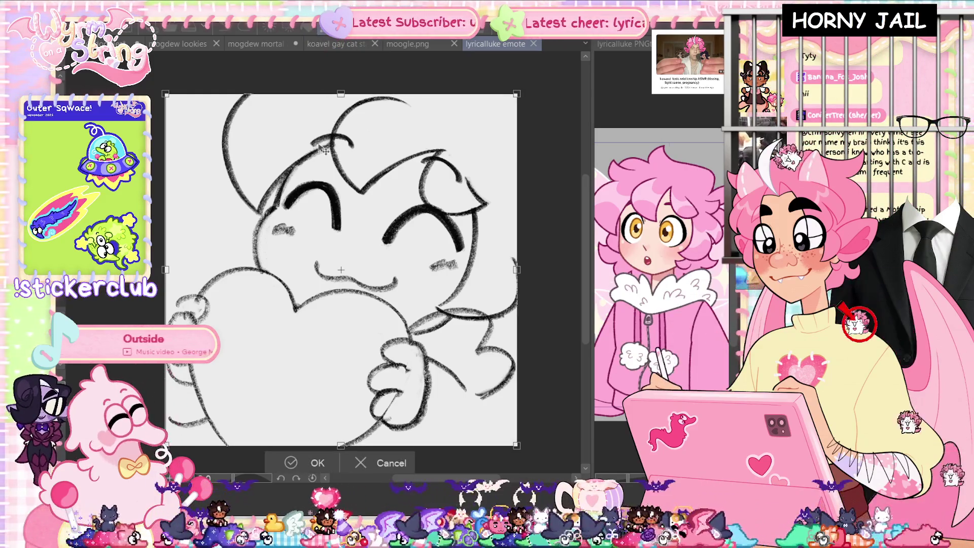
- Enlarge the whole sketch toward the top-left and bottom-right corners, apply it, and save
{"action": "left_click_drag", "start_coordinate": [165, 94], "coordinate": [145, 72]}
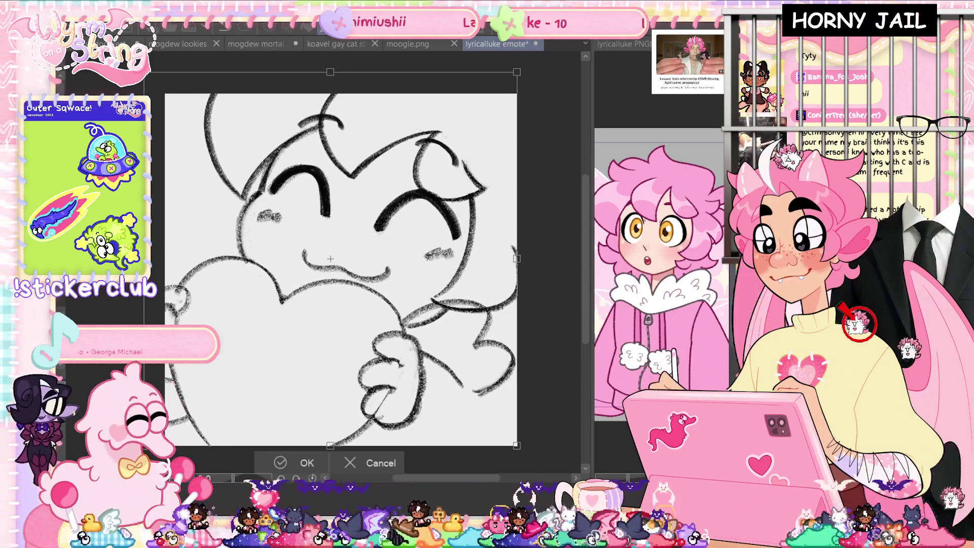
{"action": "left_click_drag", "start_coordinate": [514, 441], "coordinate": [528, 461]}
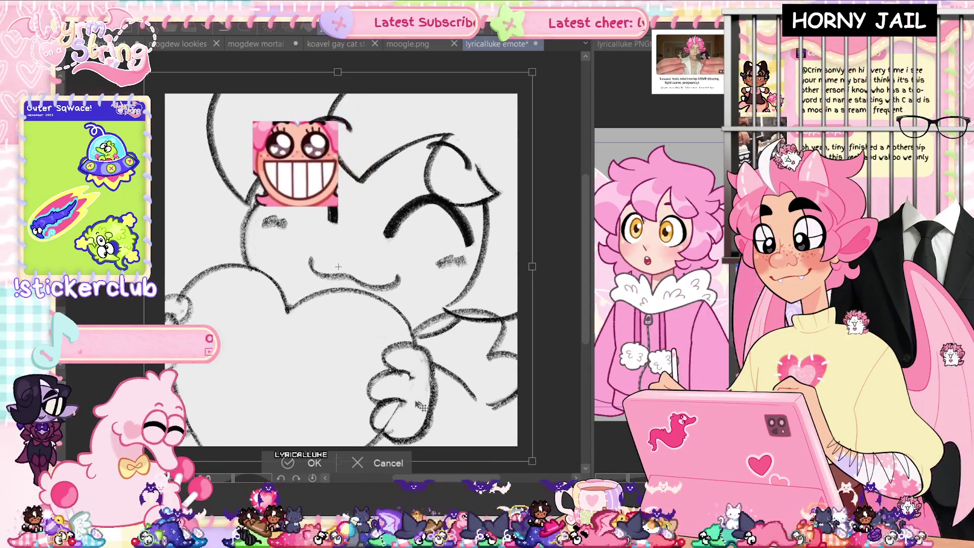
{"action": "key", "text": "Return"}
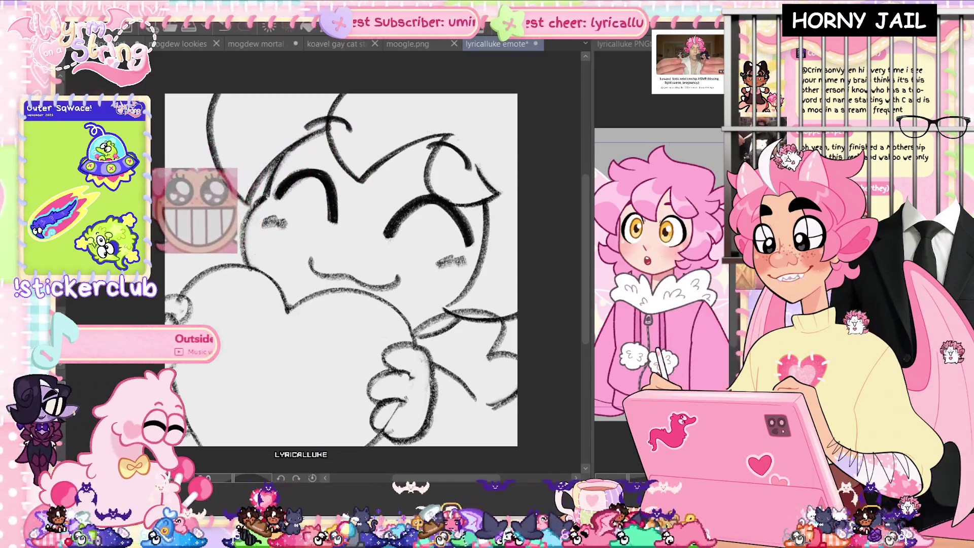
{"action": "key", "text": "ctrl+s"}
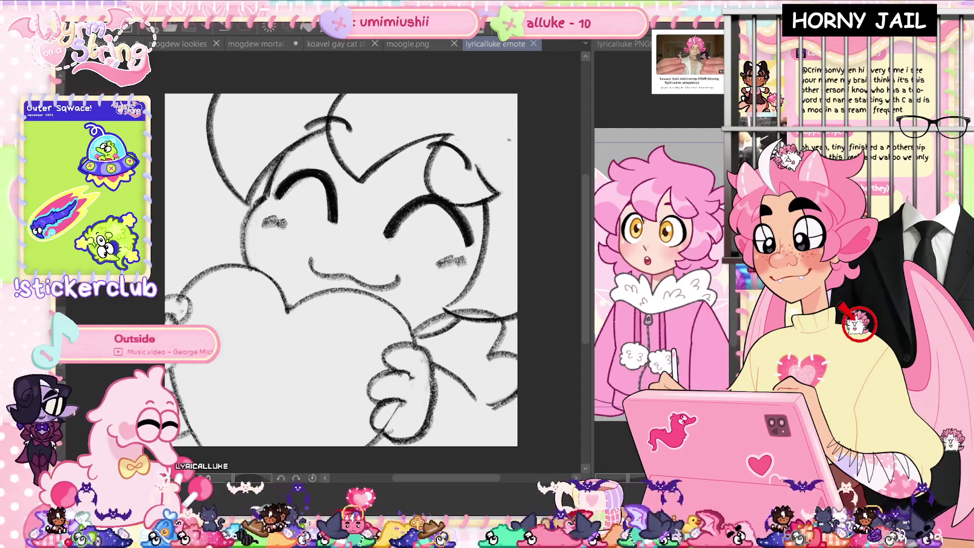
- Redraw the head's top-right outline as a pointed tuft, retrying once after an undo
{"action": "left_click", "coordinate": [556, 179]}
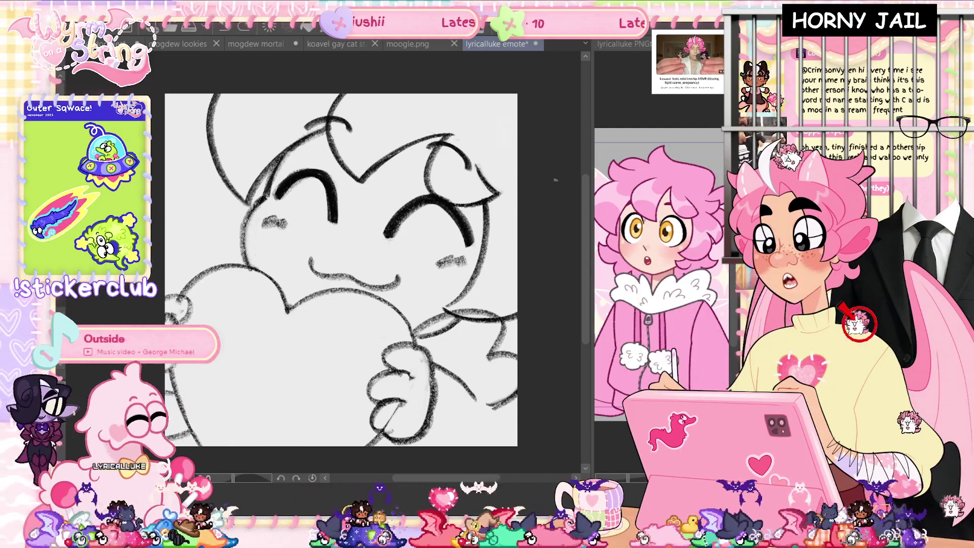
{"action": "left_click_drag", "start_coordinate": [366, 167], "coordinate": [449, 122]}
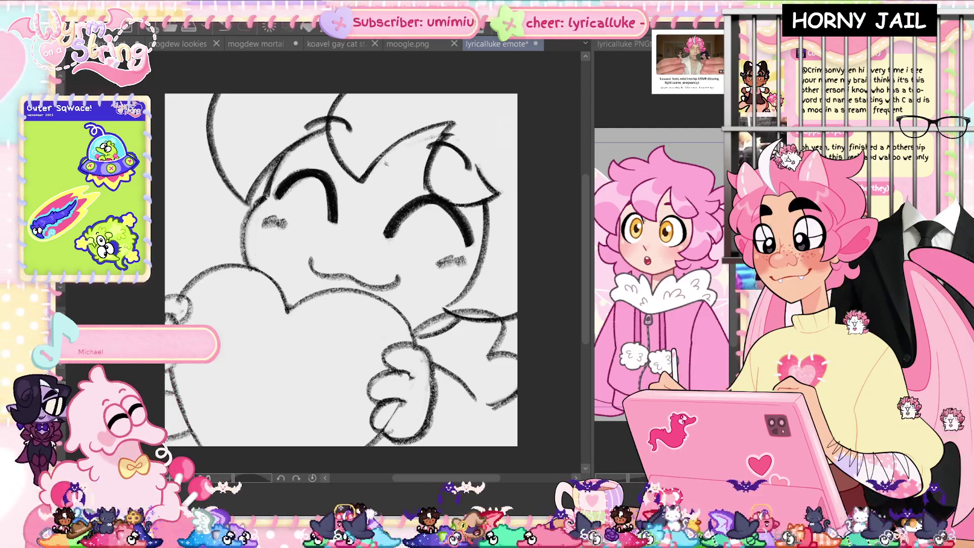
{"action": "key", "text": "ctrl+z"}
{"action": "left_click_drag", "start_coordinate": [452, 123], "coordinate": [372, 186]}
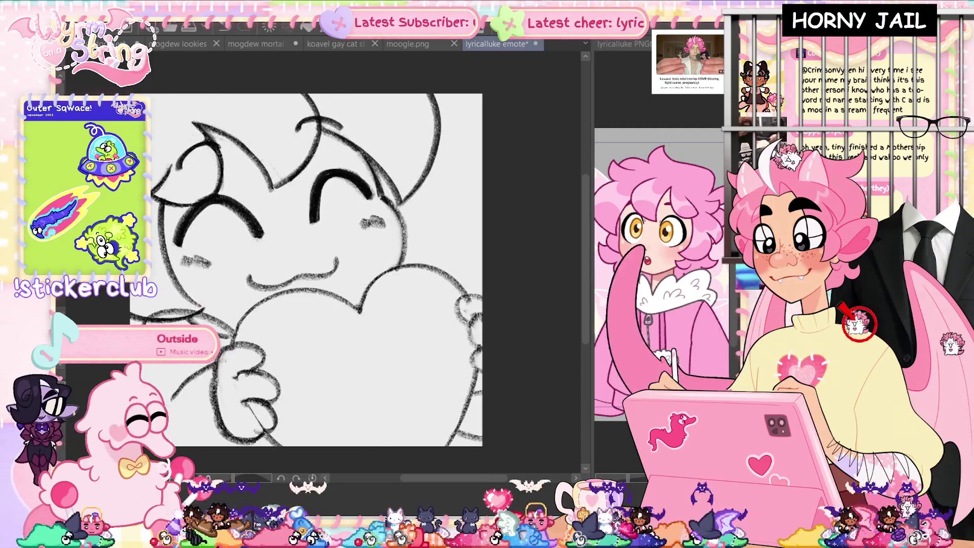
- Add a pointed hair tuft on the head's left side, undo a stray heart stroke, and save
{"action": "key", "text": "h"}
{"action": "key", "text": "h"}
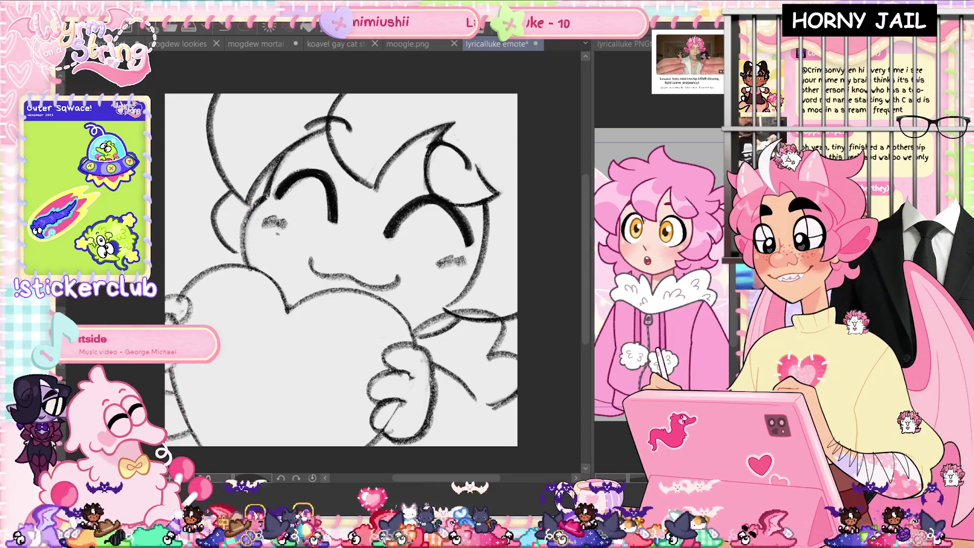
{"action": "left_click_drag", "start_coordinate": [192, 266], "coordinate": [229, 250]}
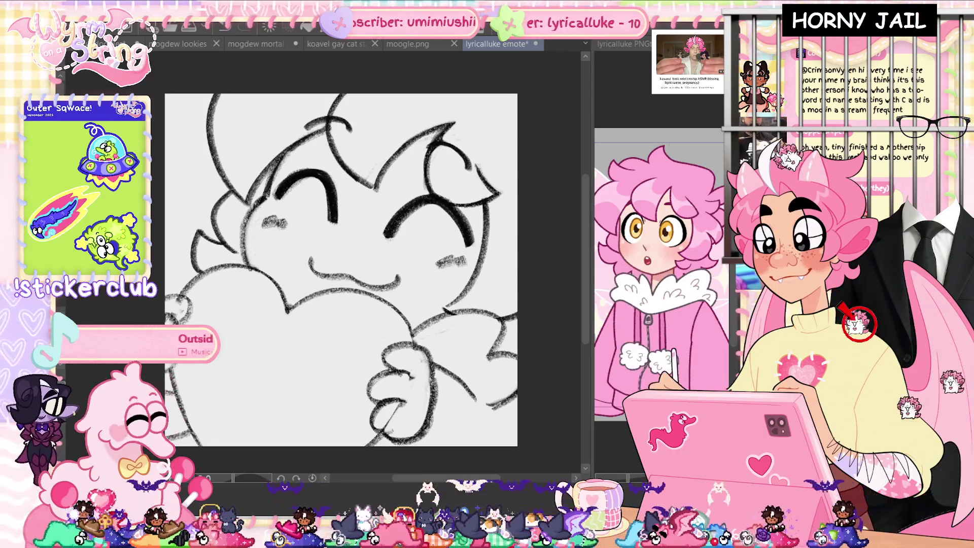
{"action": "left_click_drag", "start_coordinate": [225, 262], "coordinate": [269, 268]}
{"action": "key", "text": "ctrl+z"}
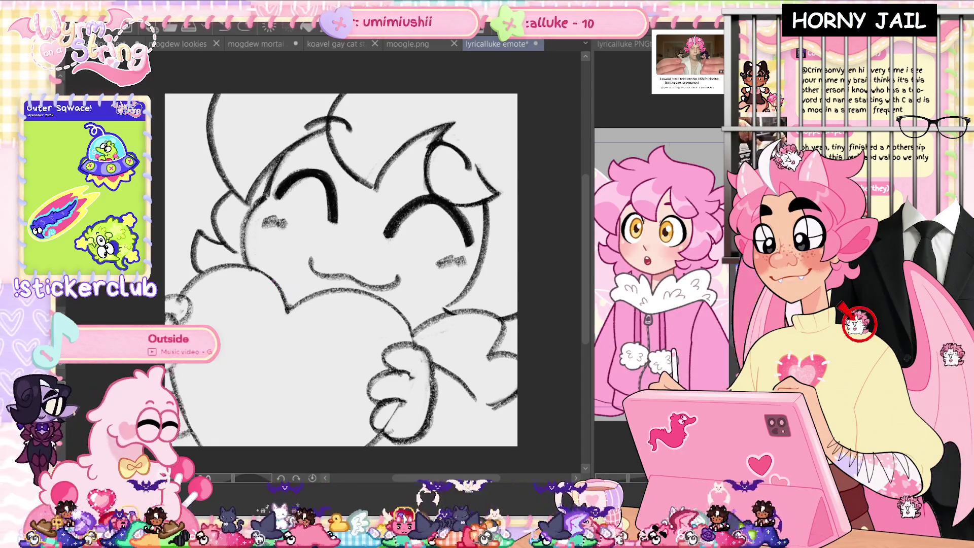
{"action": "key", "text": "ctrl+s"}
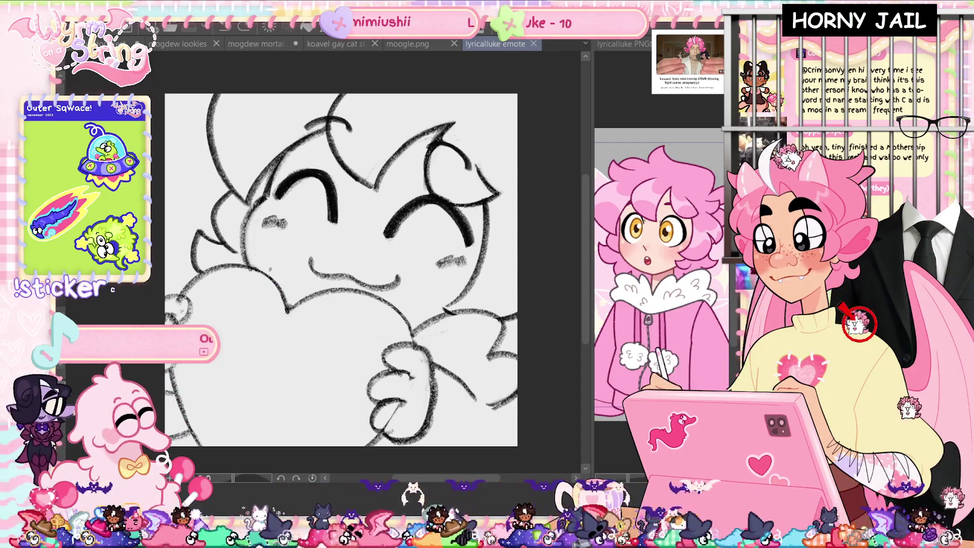
{"action": "scroll", "coordinate": [587, 223], "scroll_direction": "up", "scroll_amount": 1}
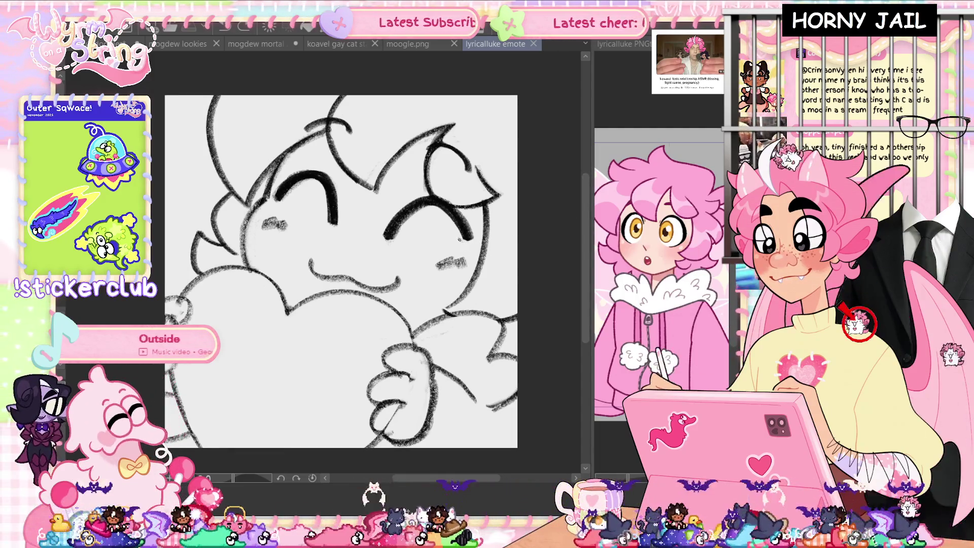
- Thicken both closed-eye lines, check the face mirrored, and save the emote
{"action": "left_click_drag", "start_coordinate": [459, 238], "coordinate": [481, 218]}
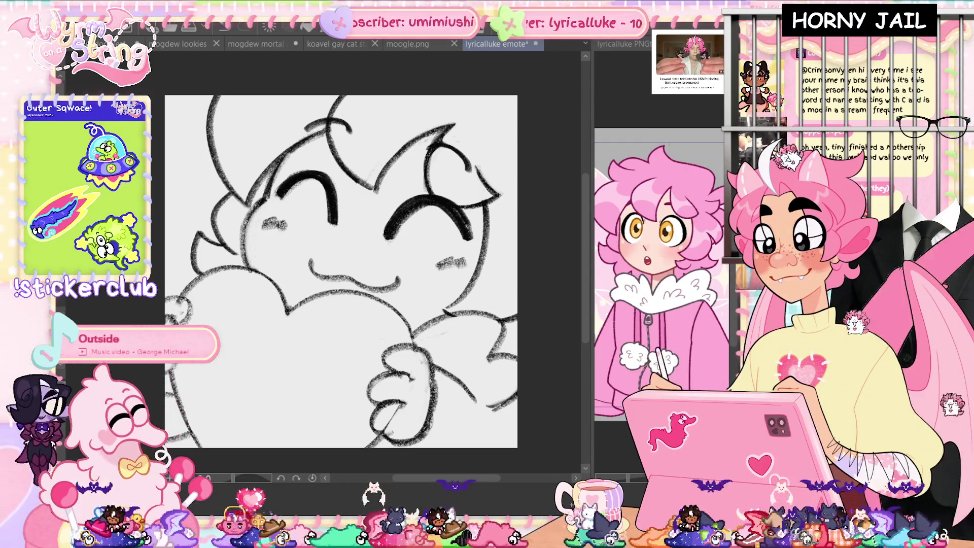
{"action": "left_click_drag", "start_coordinate": [409, 208], "coordinate": [381, 237]}
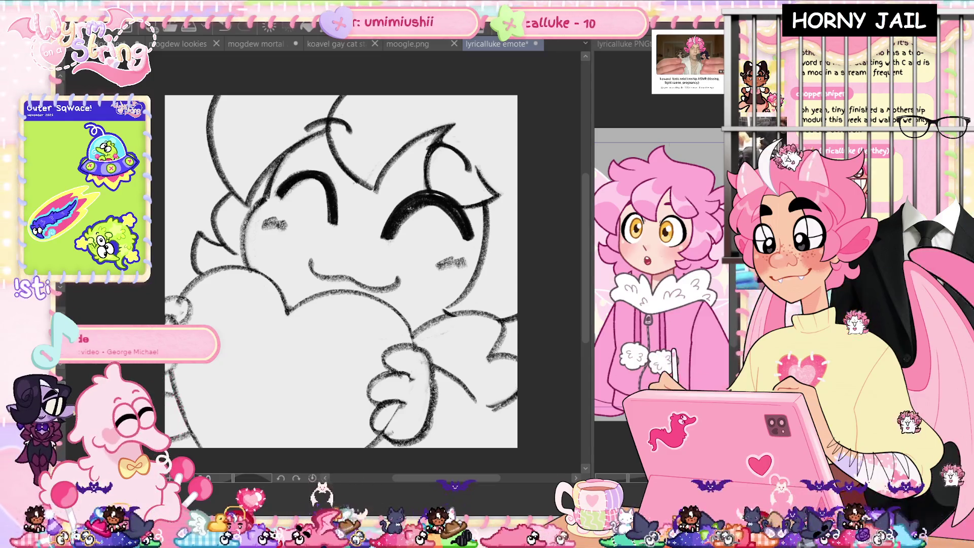
{"action": "left_click_drag", "start_coordinate": [277, 194], "coordinate": [293, 175]}
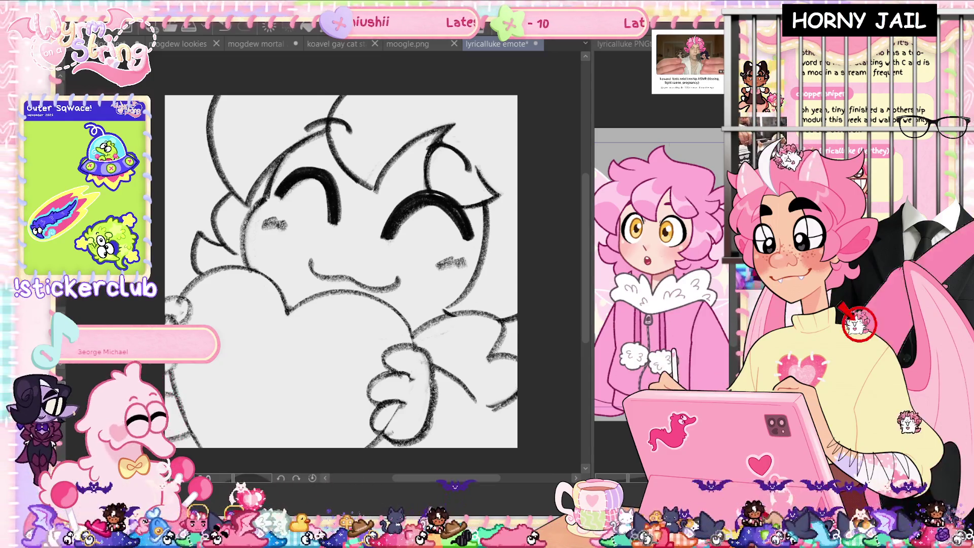
{"action": "key", "text": "h"}
{"action": "key", "text": "h"}
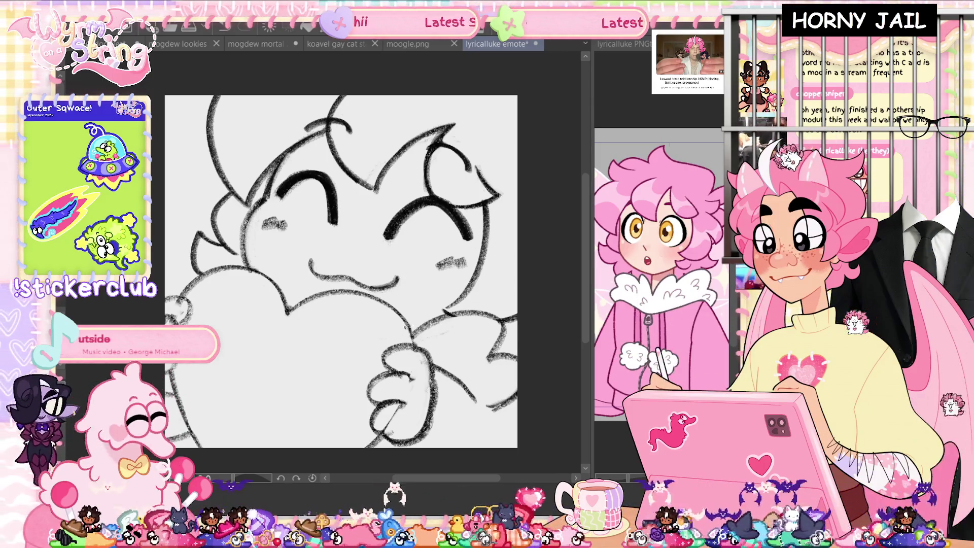
{"action": "key", "text": "ctrl+s"}
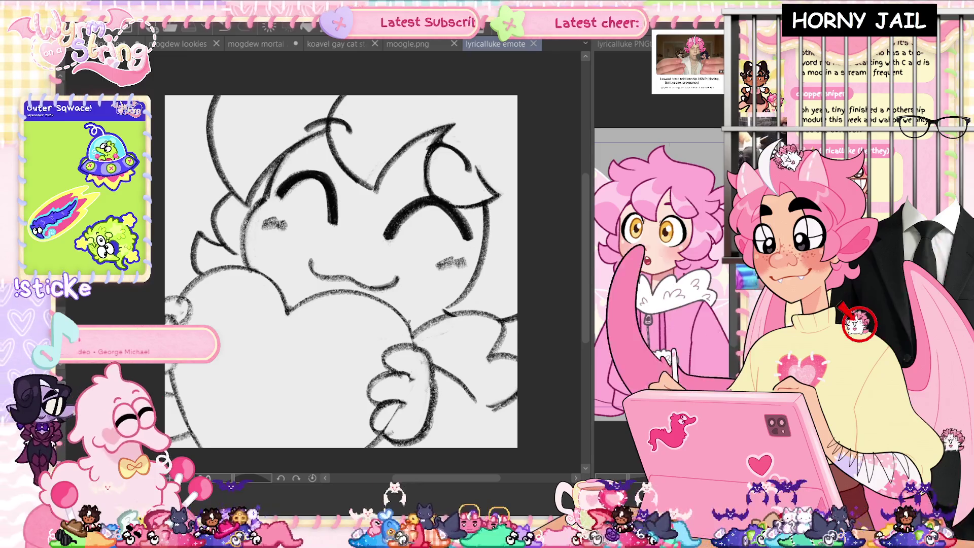
{"action": "key", "text": "h"}
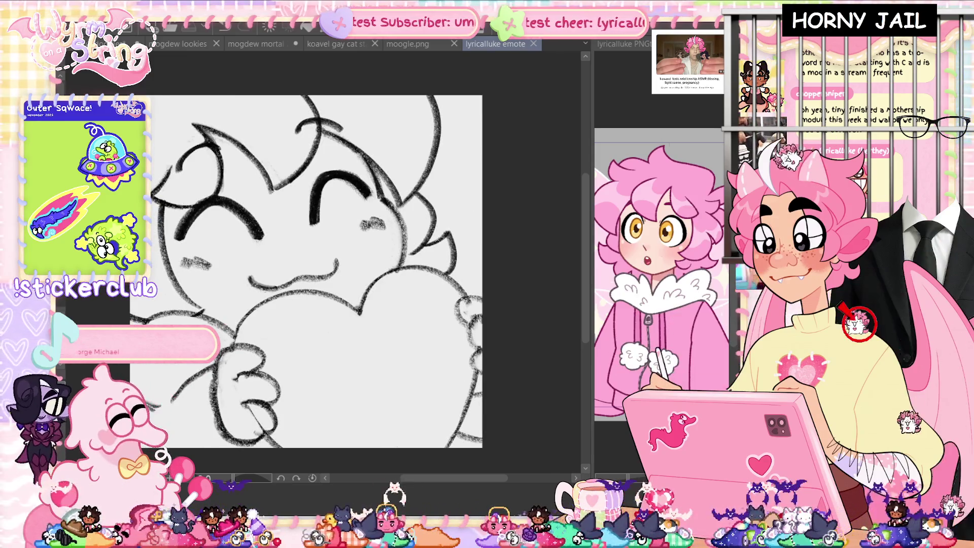
{"action": "key", "text": "h"}
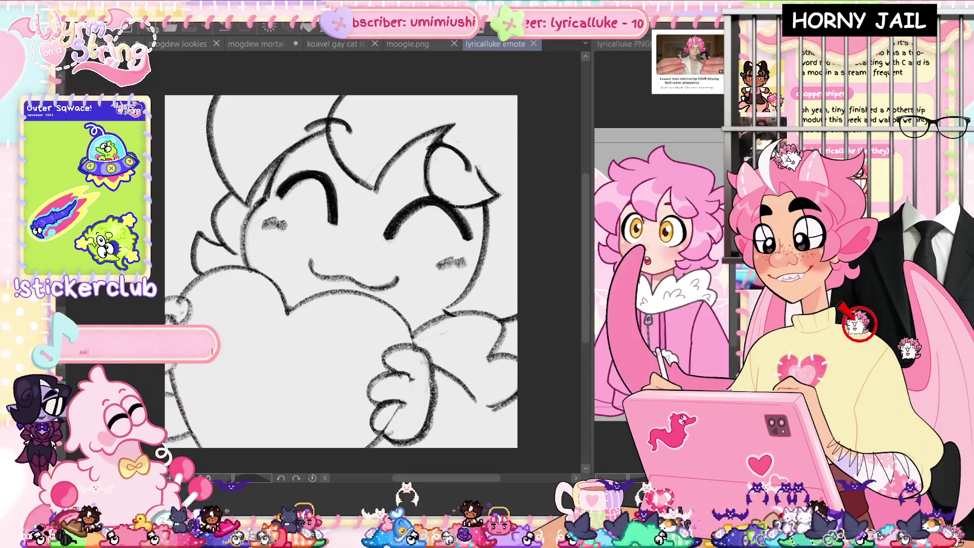
- Erase the old hand lines below the heart and sketch a new hand outline, undoing misfires
{"action": "left_click_drag", "start_coordinate": [403, 371], "coordinate": [396, 378]}
{"action": "mouse_move", "coordinate": [374, 416]}
{"action": "left_mouse_down"}
{"action": "mouse_move", "coordinate": [391, 355]}
{"action": "mouse_move", "coordinate": [426, 431]}
{"action": "left_mouse_up"}
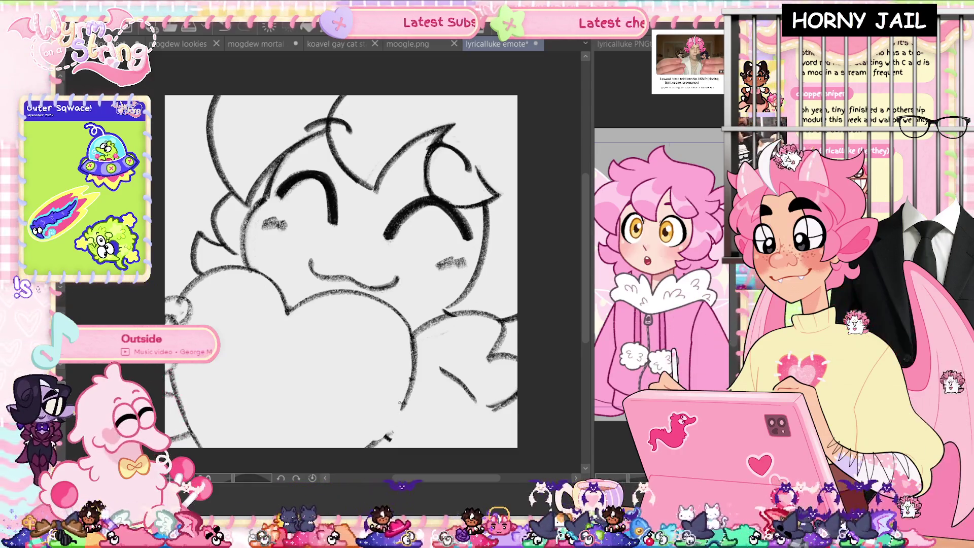
{"action": "left_click_drag", "start_coordinate": [397, 409], "coordinate": [376, 438]}
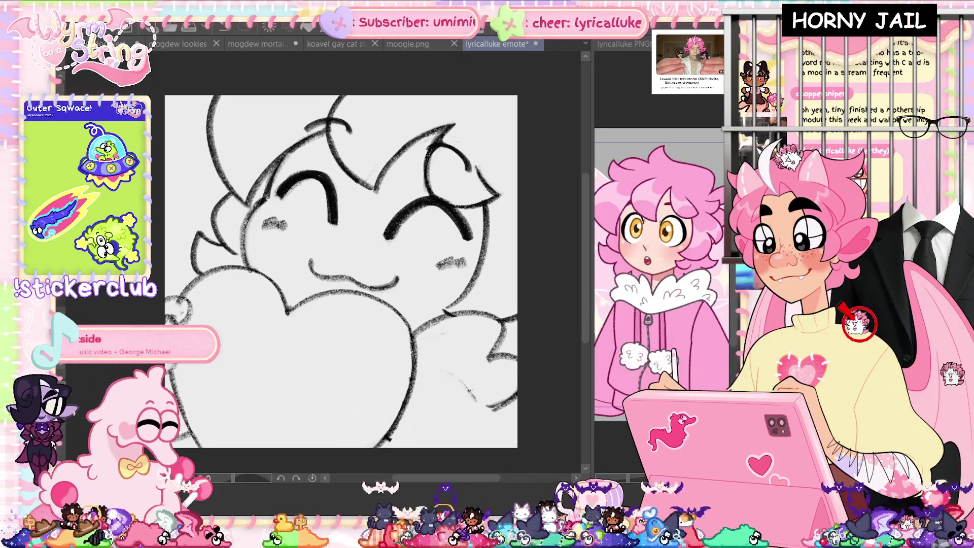
{"action": "key", "text": "ctrl+z"}
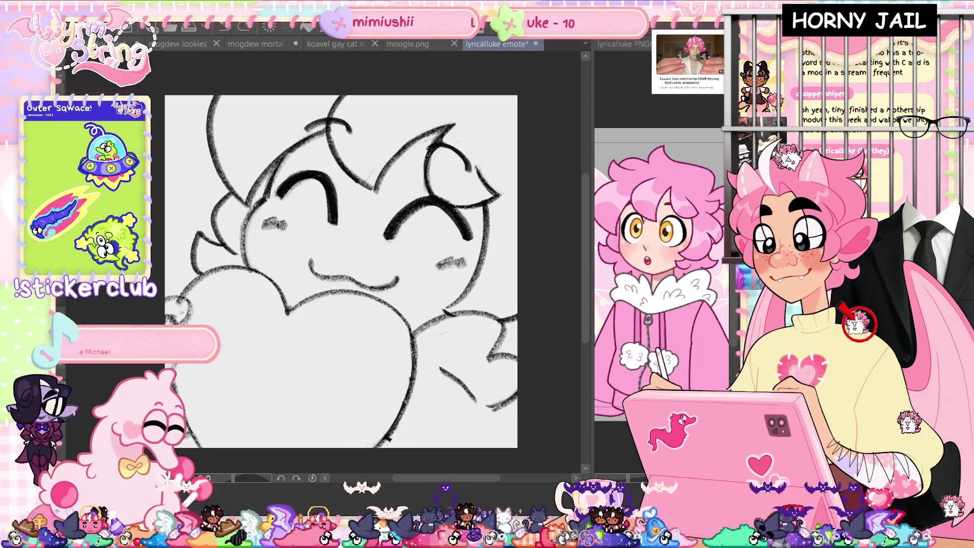
{"action": "left_click_drag", "start_coordinate": [434, 421], "coordinate": [328, 443]}
{"action": "left_click_drag", "start_coordinate": [454, 420], "coordinate": [361, 446]}
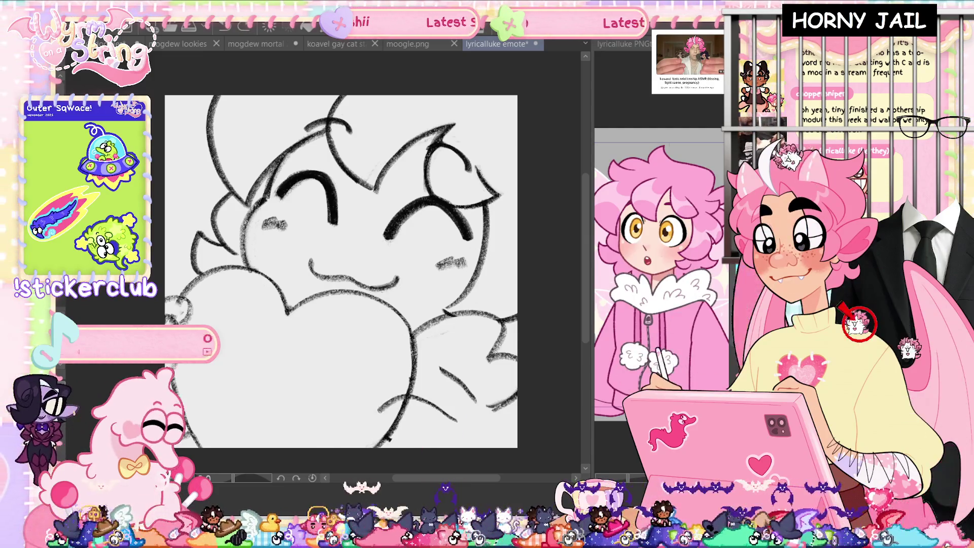
{"action": "left_click_drag", "start_coordinate": [337, 378], "coordinate": [358, 395]}
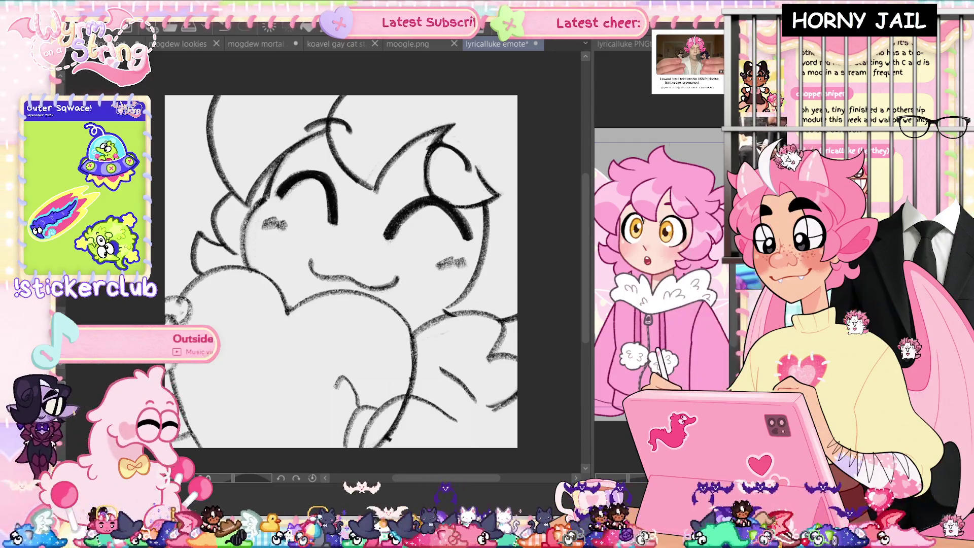
{"action": "key", "text": "ctrl+z"}
{"action": "key", "text": "ctrl+z"}
{"action": "key", "text": "ctrl+z"}
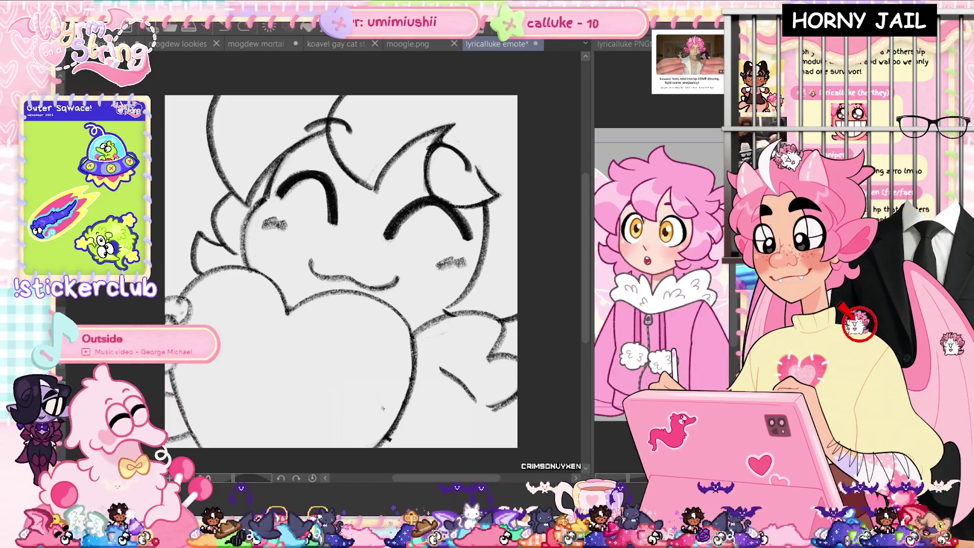
- Draw an arched finger gripping the heart's base with short finger strokes, erasing stray marks
{"action": "left_click_drag", "start_coordinate": [339, 417], "coordinate": [381, 409]}
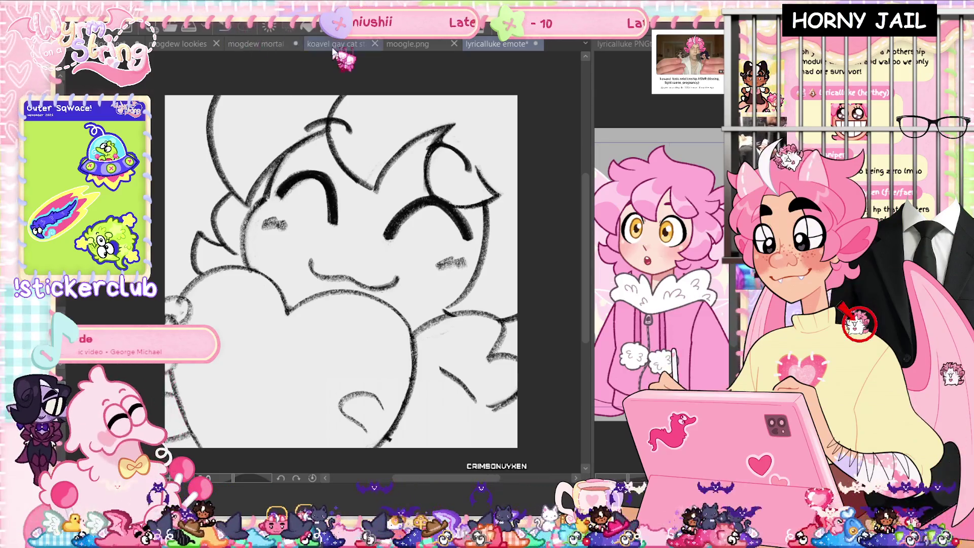
{"action": "key", "text": "ctrl+z"}
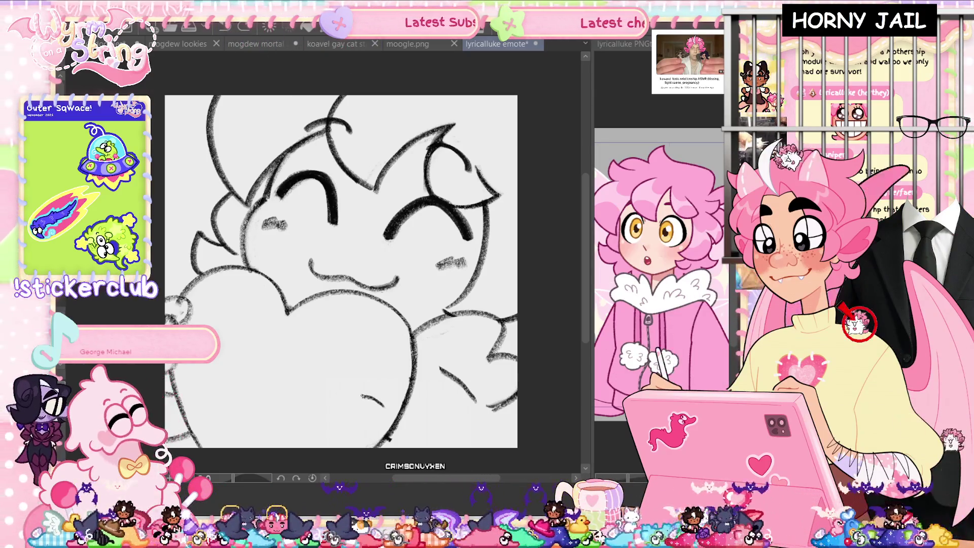
{"action": "mouse_move", "coordinate": [345, 413]}
{"action": "left_mouse_down"}
{"action": "mouse_move", "coordinate": [370, 431]}
{"action": "mouse_move", "coordinate": [334, 442]}
{"action": "left_mouse_up"}
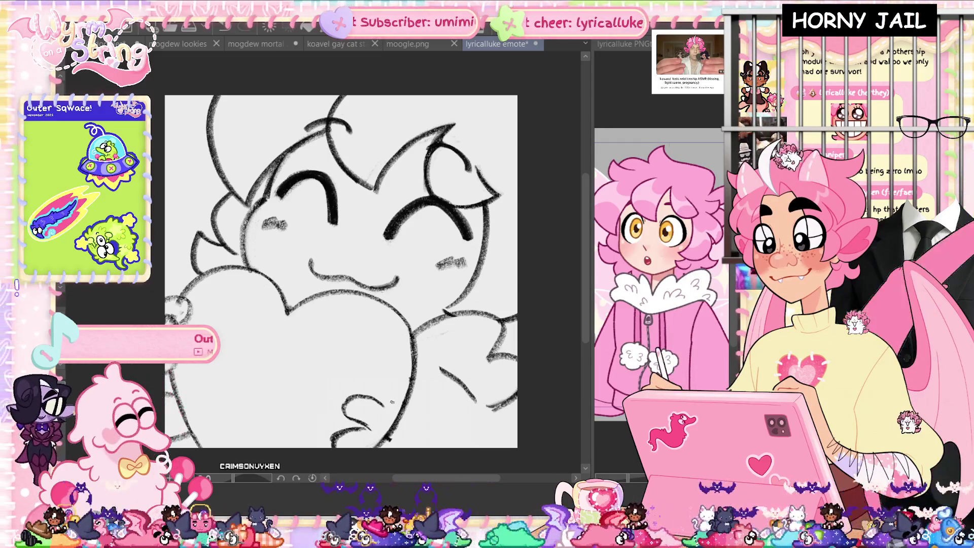
{"action": "left_click_drag", "start_coordinate": [409, 382], "coordinate": [420, 388]}
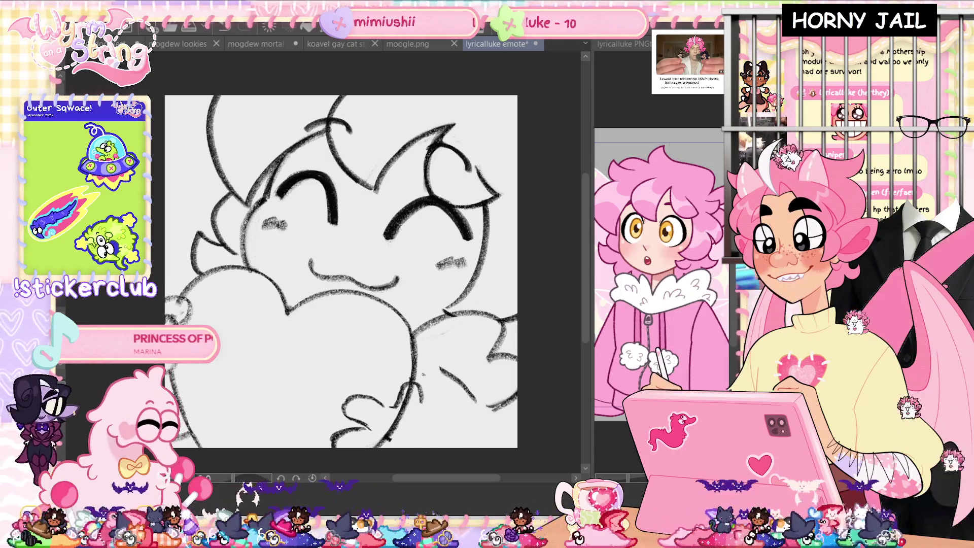
{"action": "key", "text": "ctrl+minus"}
{"action": "key", "text": "ctrl+plus"}
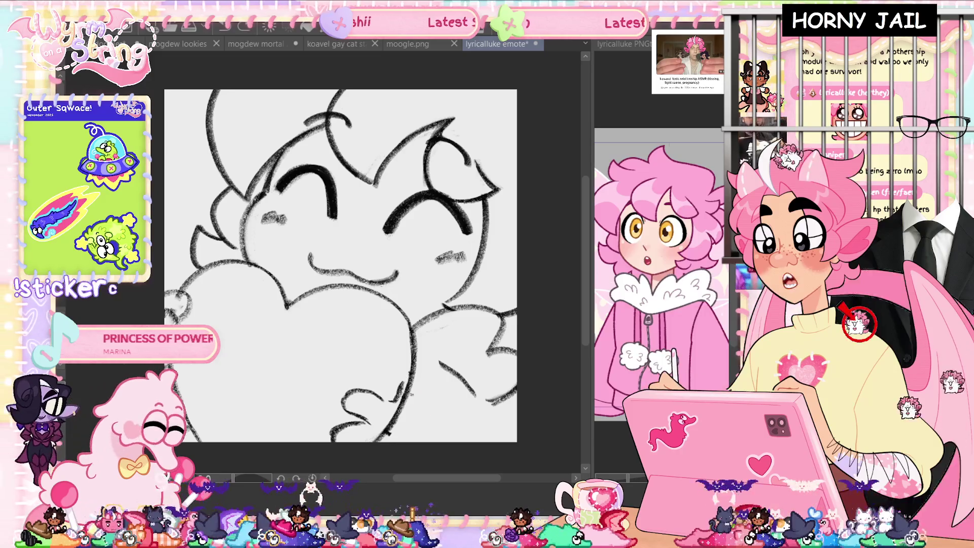
{"action": "left_click_drag", "start_coordinate": [413, 378], "coordinate": [425, 402]}
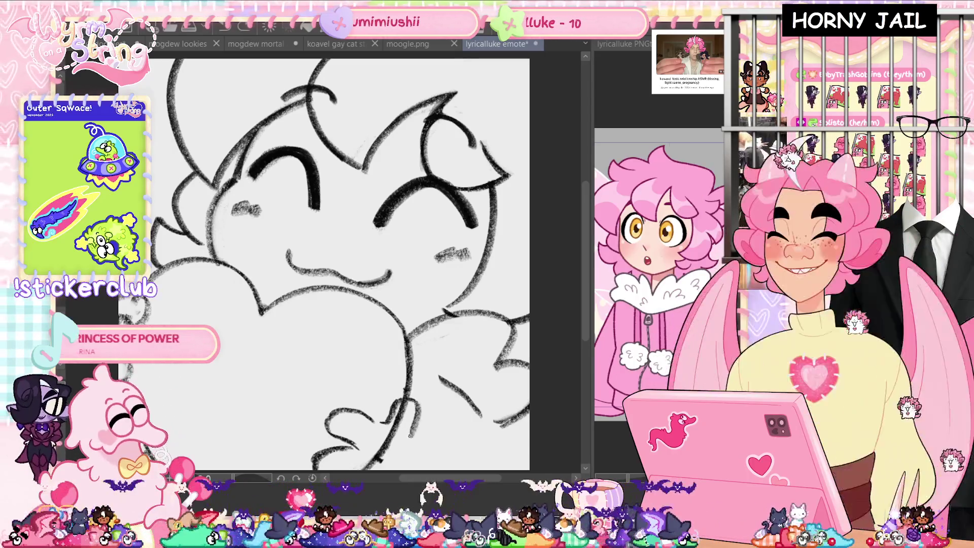
{"action": "left_click_drag", "start_coordinate": [406, 403], "coordinate": [395, 429]}
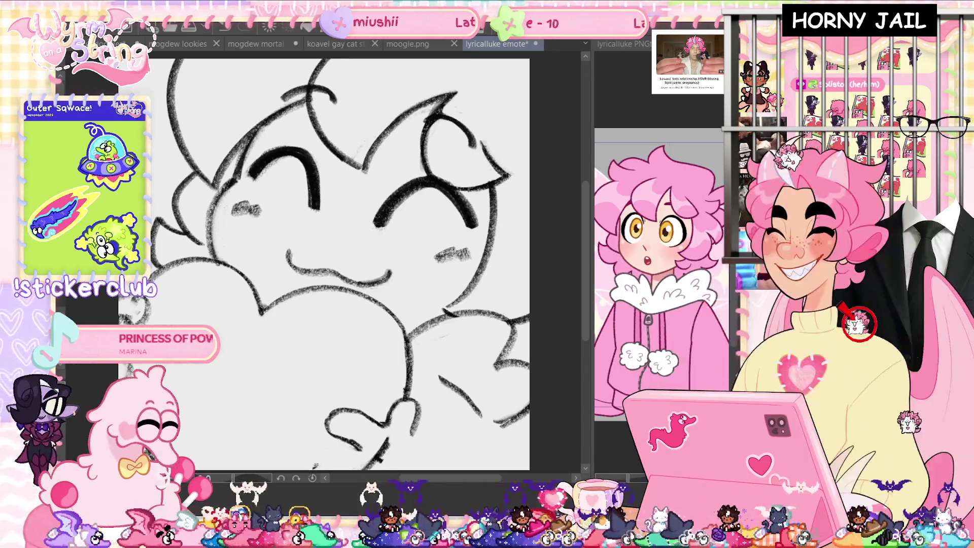
- Add a short lower-left hand line, lighten the dark bottom stroke, draw a right-arm line, and save
{"action": "left_click_drag", "start_coordinate": [325, 264], "coordinate": [330, 246]}
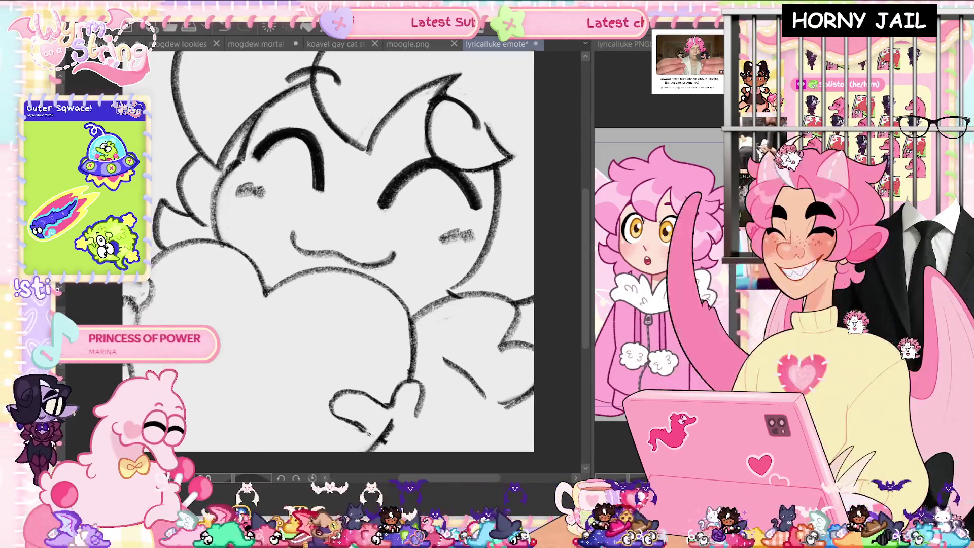
{"action": "left_click_drag", "start_coordinate": [329, 429], "coordinate": [318, 438]}
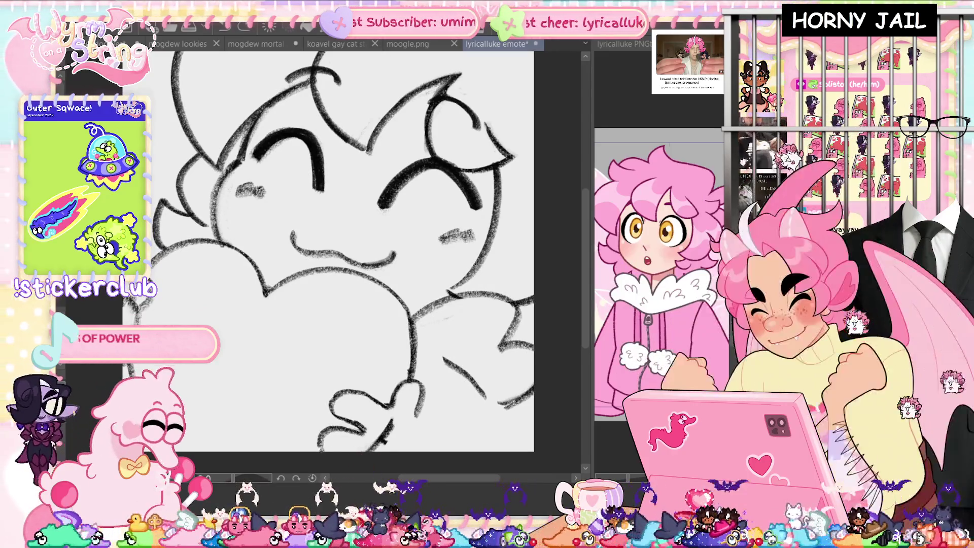
{"action": "left_click_drag", "start_coordinate": [398, 420], "coordinate": [382, 437]}
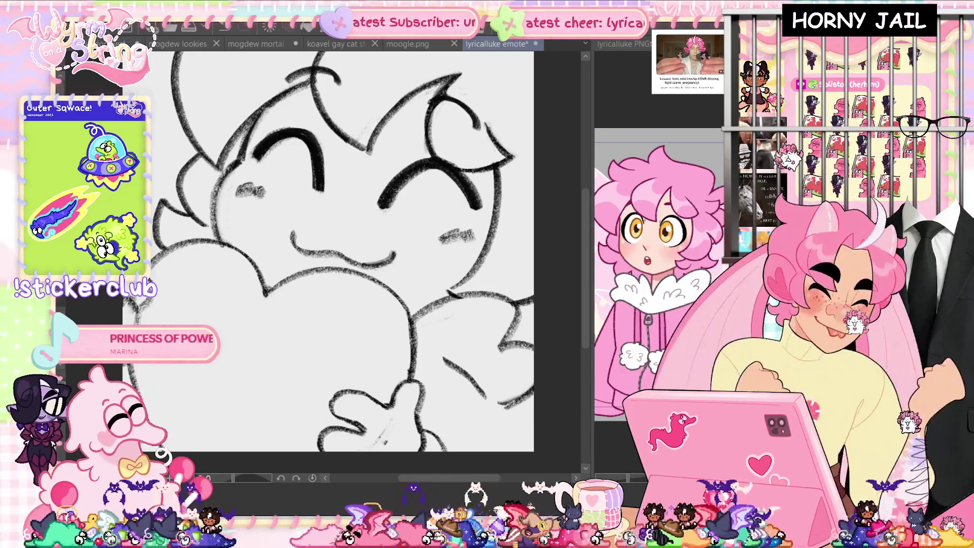
{"action": "left_click_drag", "start_coordinate": [437, 410], "coordinate": [502, 424]}
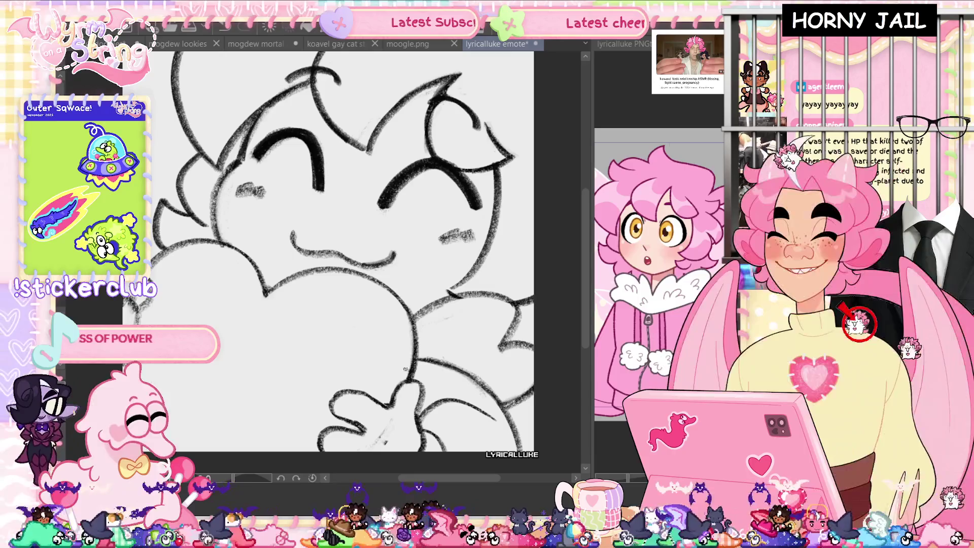
{"action": "key", "text": "ctrl+s"}
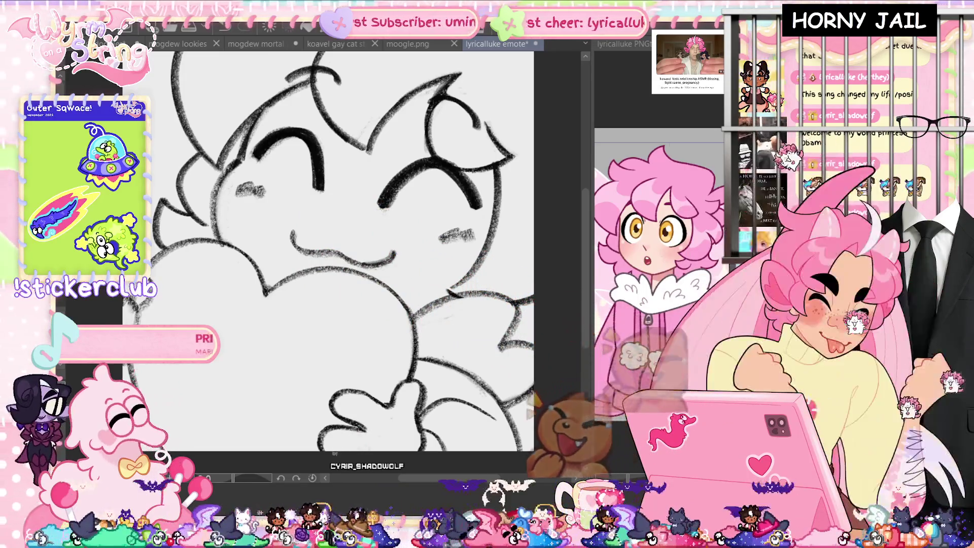
{"action": "key", "text": "ctrl+s"}
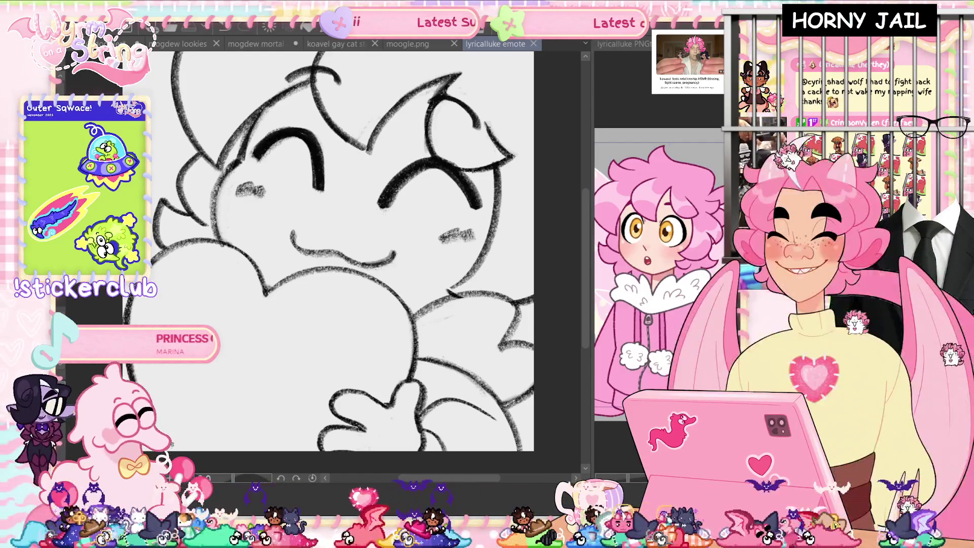
- Rotate the view and draw a curved pencil blush stroke near the drawing's lower right
{"action": "left_click", "coordinate": [182, 438]}
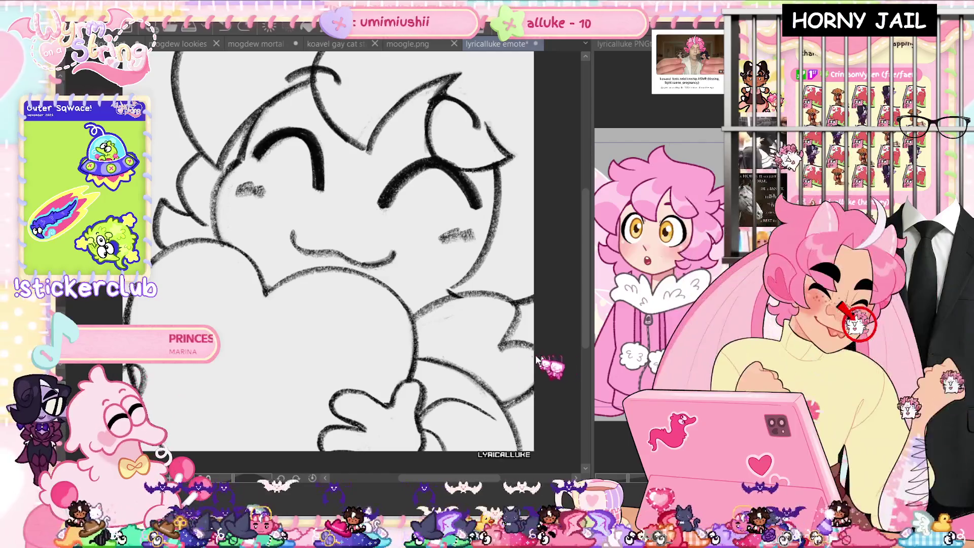
{"action": "key", "text": "-"}
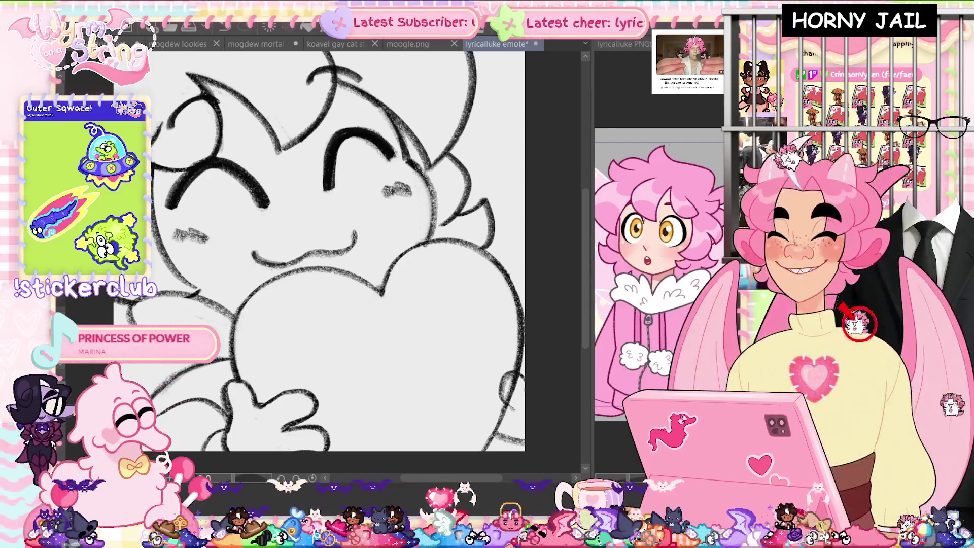
{"action": "left_click_drag", "start_coordinate": [513, 411], "coordinate": [484, 437]}
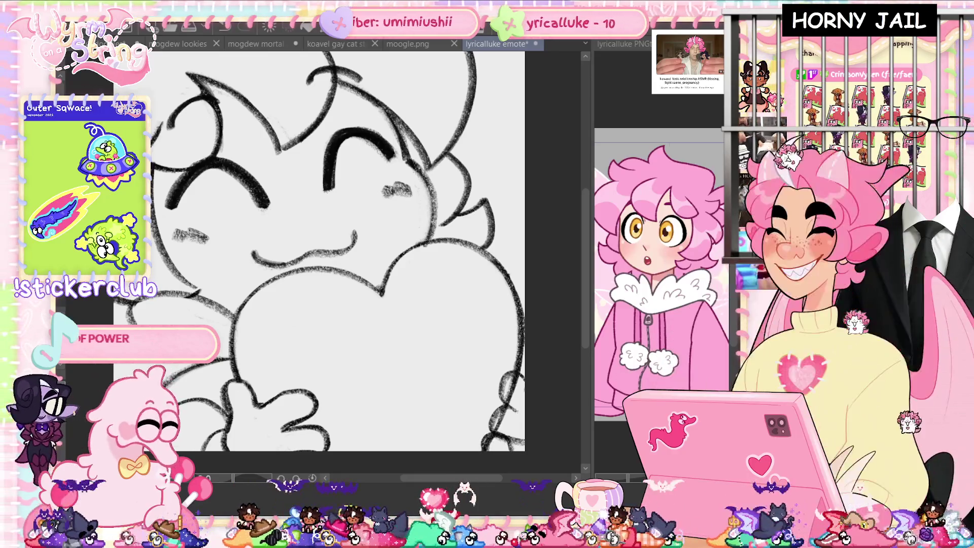
- Undo the stray stroke, save, draw a blush stroke on the right cheek, and check it mirrored
{"action": "key", "text": "ctrl+z"}
{"action": "key", "text": "ctrl+z"}
{"action": "key", "text": "ctrl+z"}
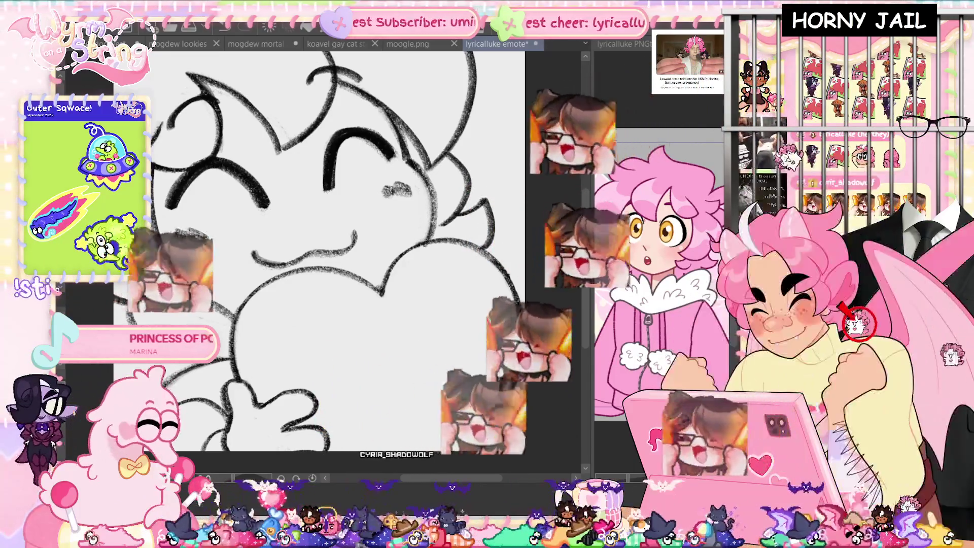
{"action": "key", "text": "ctrl+s"}
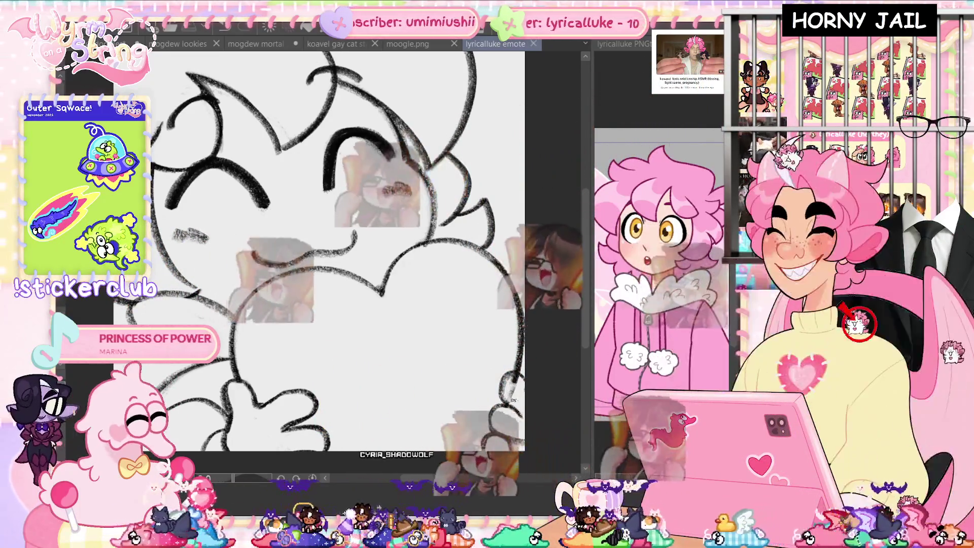
{"action": "left_click_drag", "start_coordinate": [385, 193], "coordinate": [410, 189]}
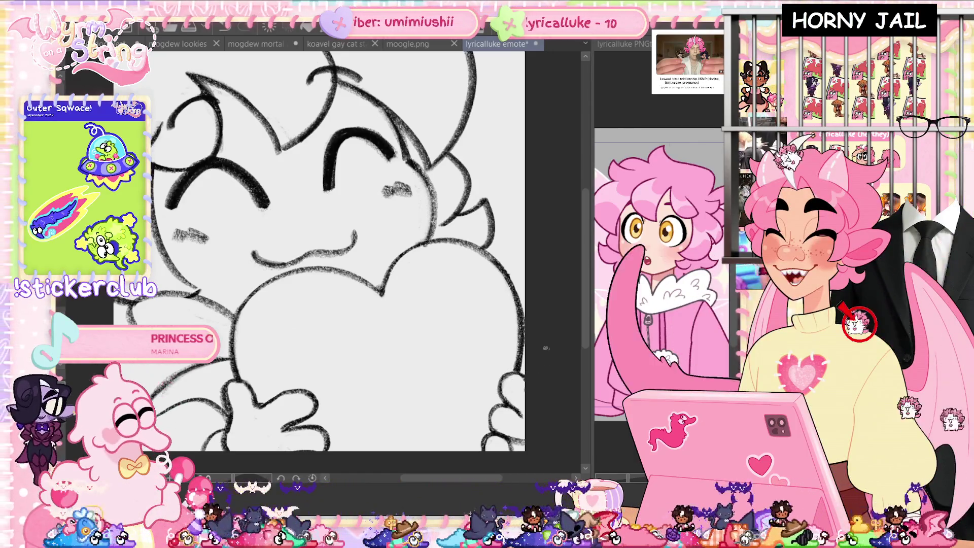
{"action": "key", "text": "h"}
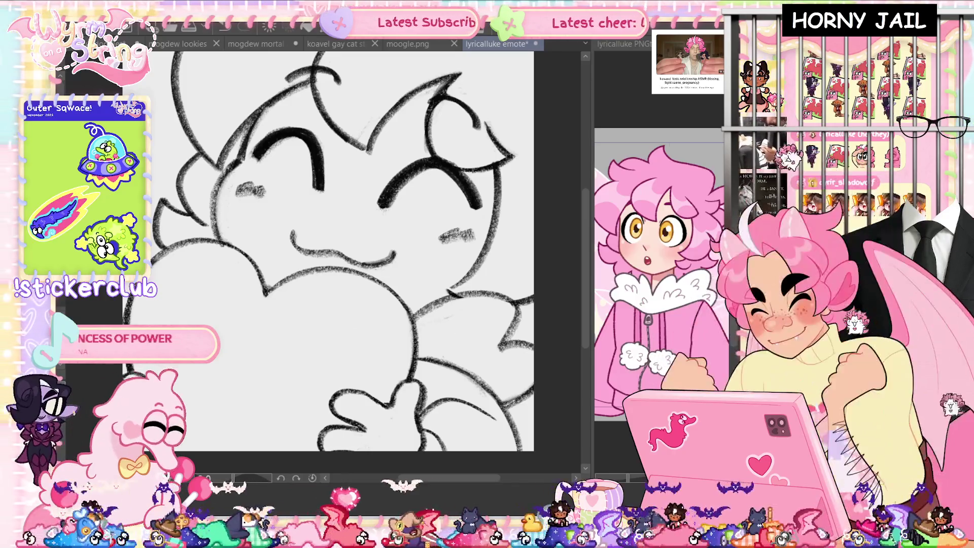
{"action": "left_click", "coordinate": [857, 322]}
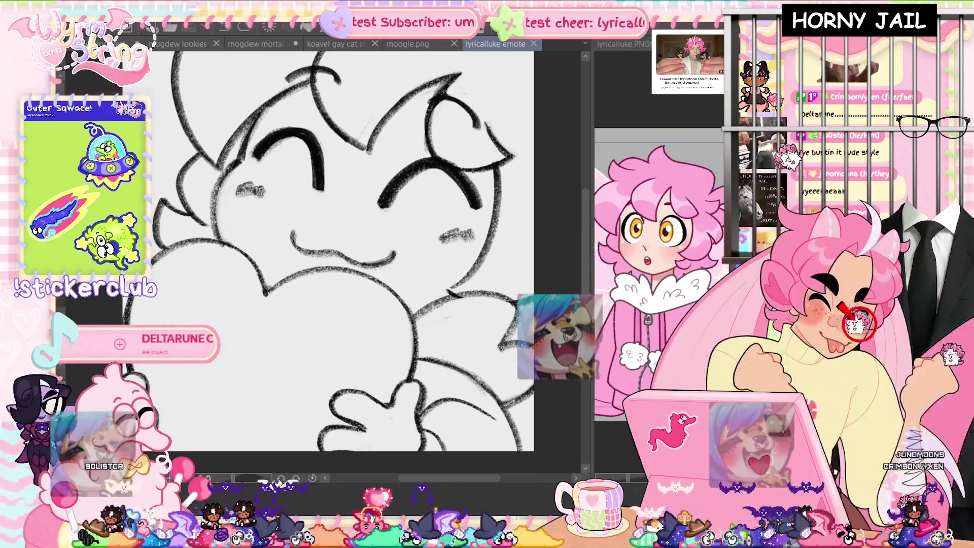
- Erase the grey smudge on the cheek and a faint stray grey stroke, then save
{"action": "scroll", "coordinate": [330, 254], "scroll_direction": "up", "scroll_amount": 1}
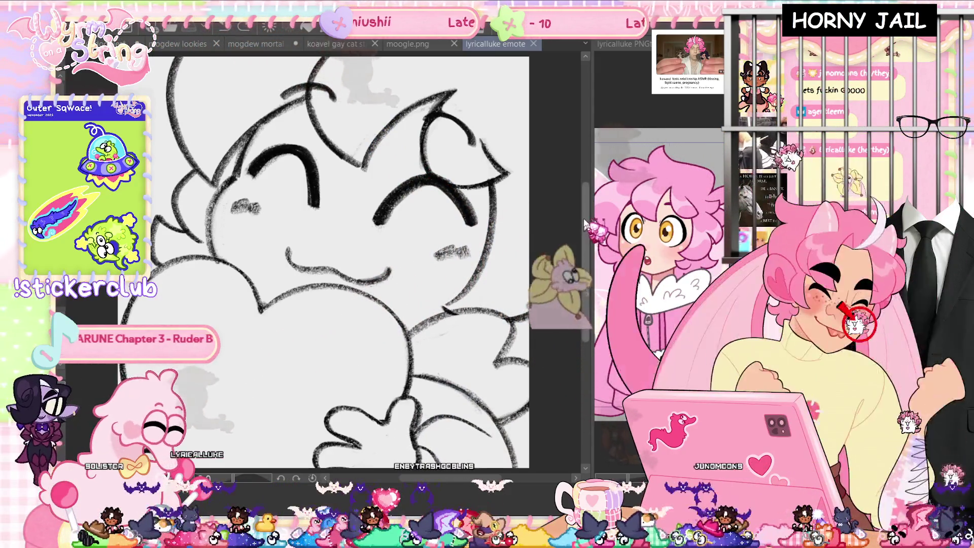
{"action": "mouse_move", "coordinate": [472, 274]}
{"action": "left_mouse_down"}
{"action": "mouse_move", "coordinate": [447, 264]}
{"action": "mouse_move", "coordinate": [427, 274]}
{"action": "mouse_move", "coordinate": [432, 264]}
{"action": "left_mouse_up"}
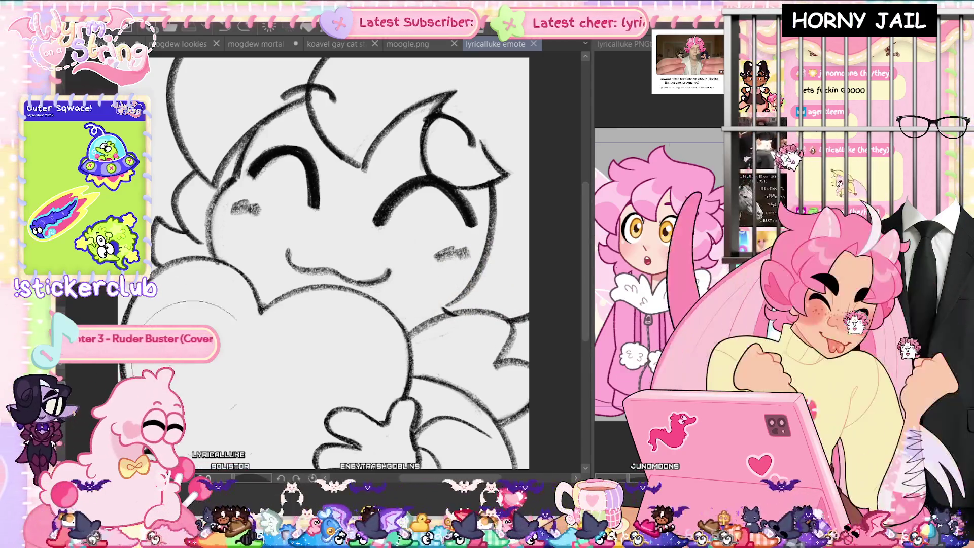
{"action": "left_click_drag", "start_coordinate": [163, 282], "coordinate": [205, 292]}
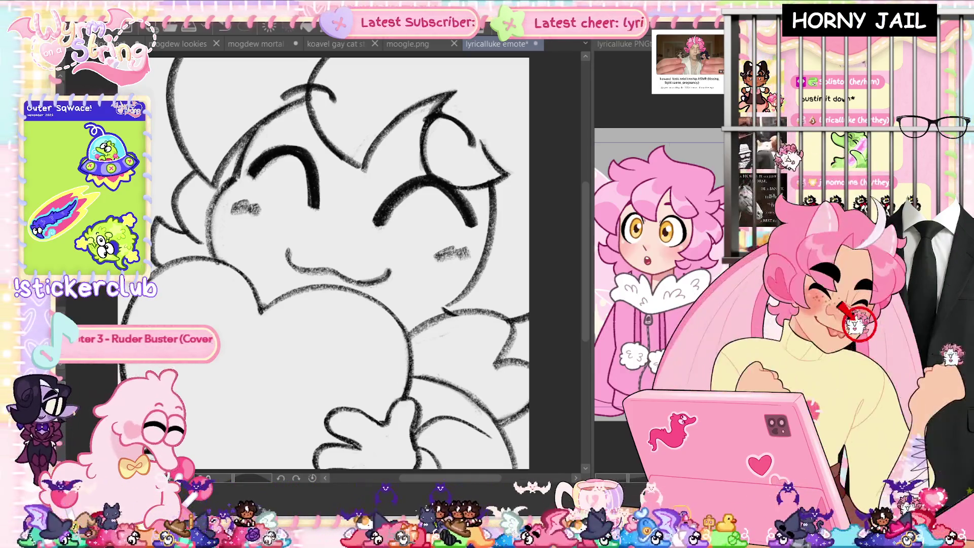
{"action": "key", "text": "ctrl+s"}
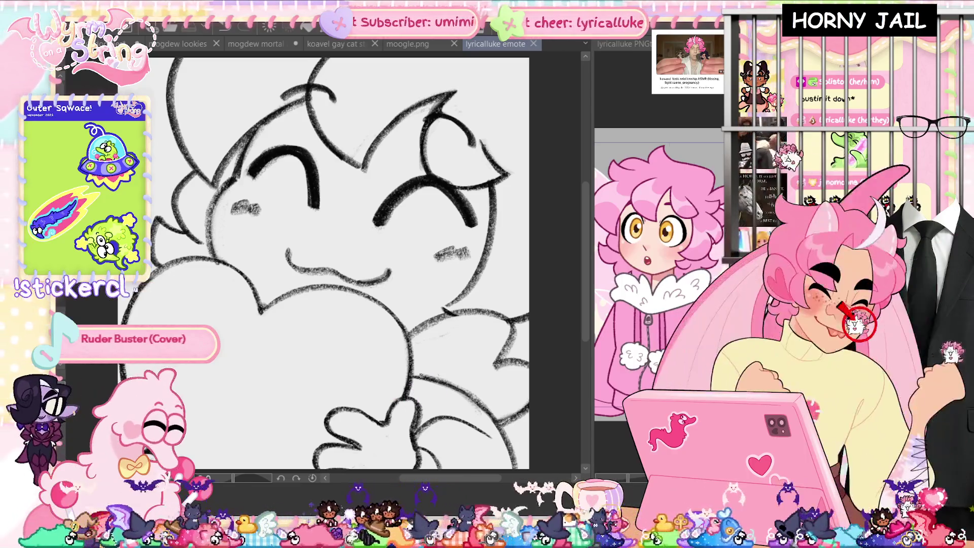
{"action": "scroll", "coordinate": [463, 433], "scroll_direction": "down", "scroll_amount": 1}
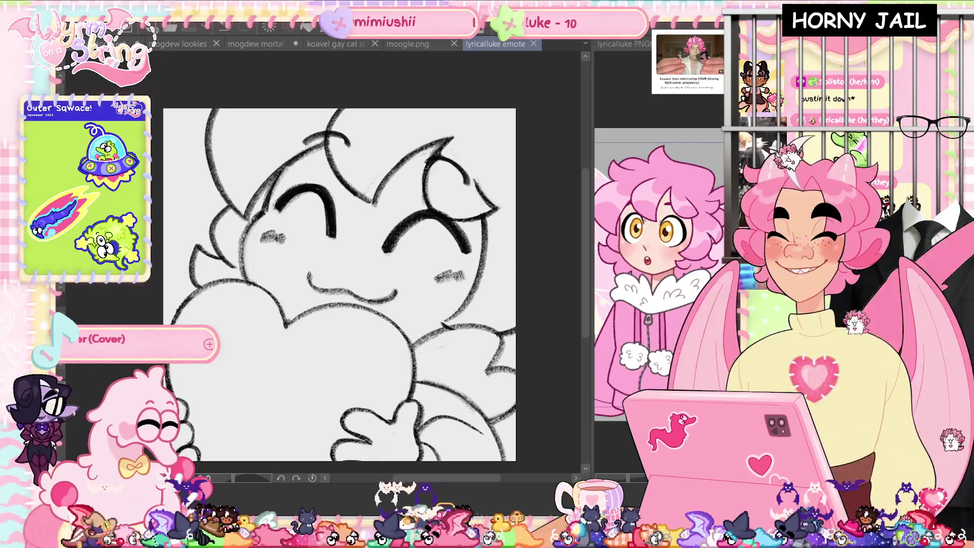
- Lasso the lower heart and hands area, transform it, deselect, and save
{"action": "scroll", "coordinate": [436, 439], "scroll_direction": "up", "scroll_amount": 2}
{"action": "scroll", "coordinate": [369, 254], "scroll_direction": "down", "scroll_amount": 3}
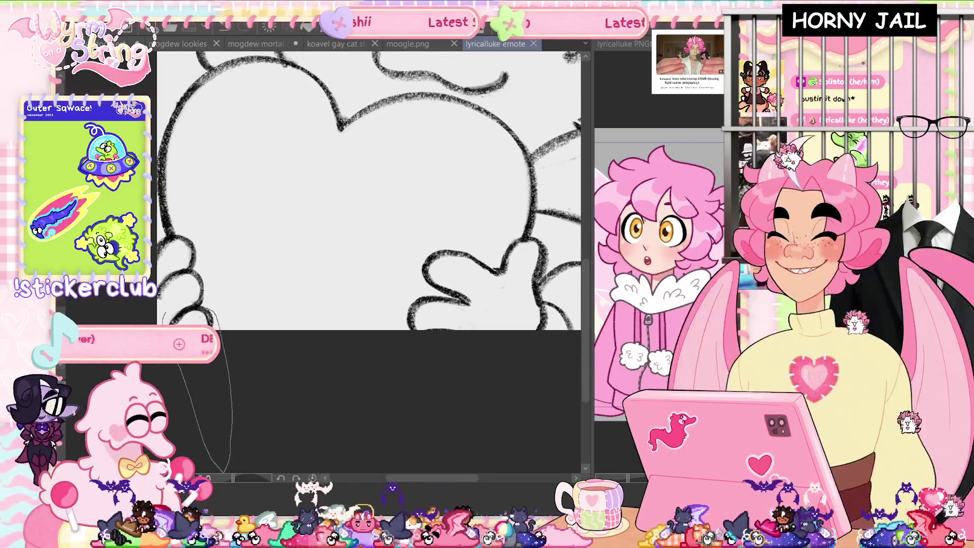
{"action": "left_click_drag", "start_coordinate": [178, 366], "coordinate": [164, 315]}
{"action": "key", "text": "ctrl+t"}
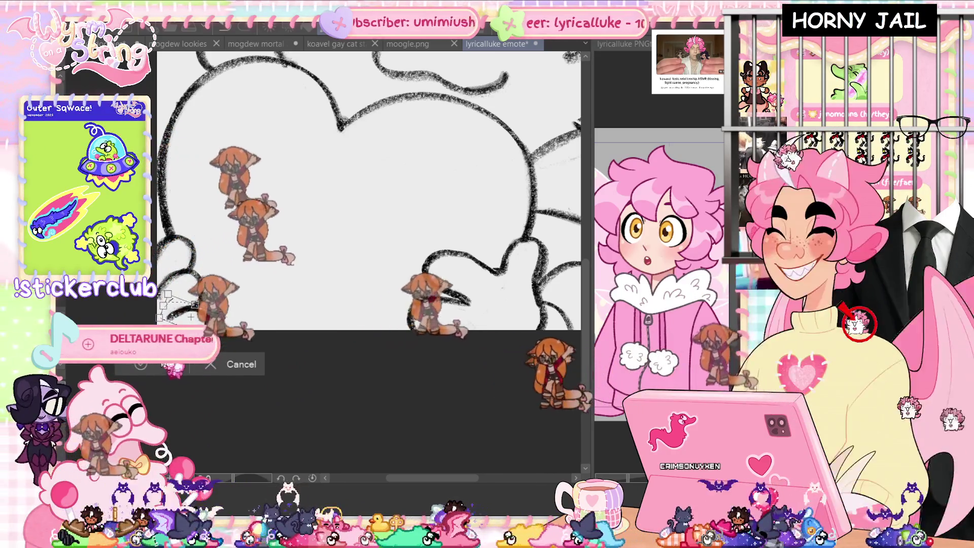
{"action": "key", "text": "Return"}
{"action": "key", "text": "ctrl+d"}
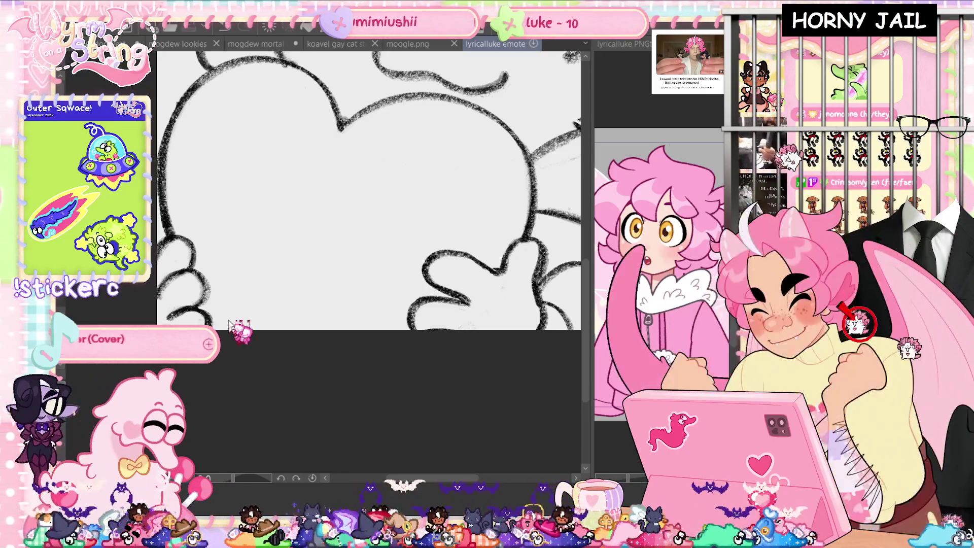
{"action": "key", "text": "ctrl+s"}
{"action": "key", "text": "ctrl+0"}
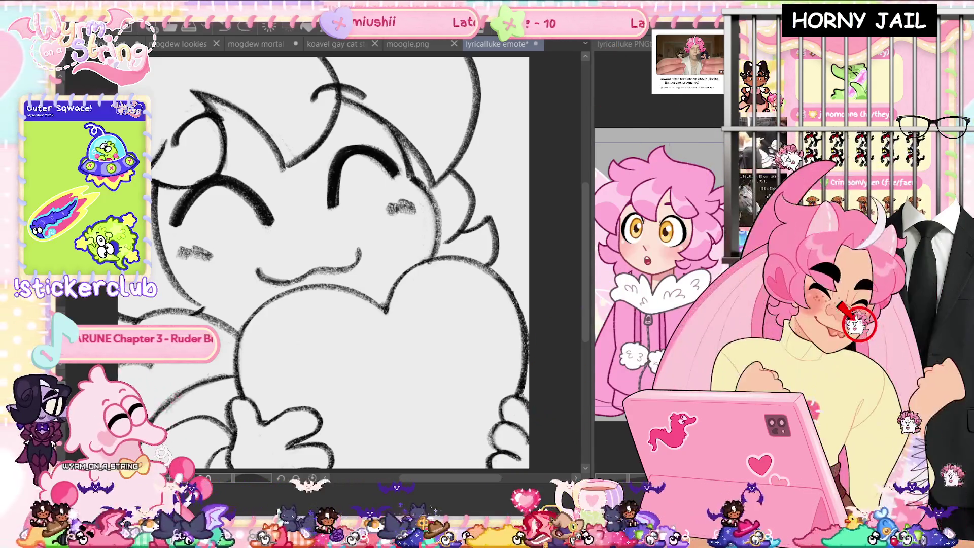
{"action": "key", "text": "ctrl+s"}
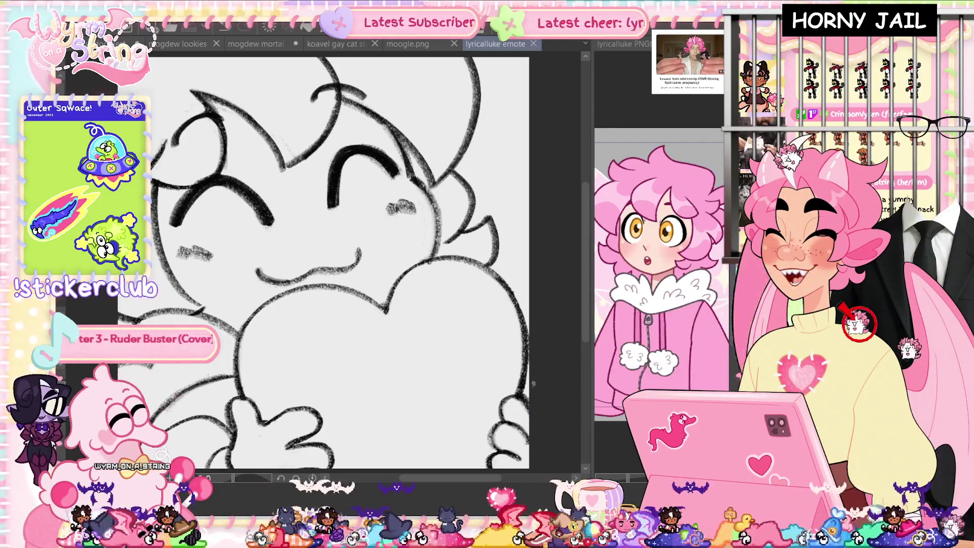
- In flipped view, extend and thicken both eye lines, dab a white highlight, then save
{"action": "key", "text": "m"}
{"action": "key", "text": "m"}
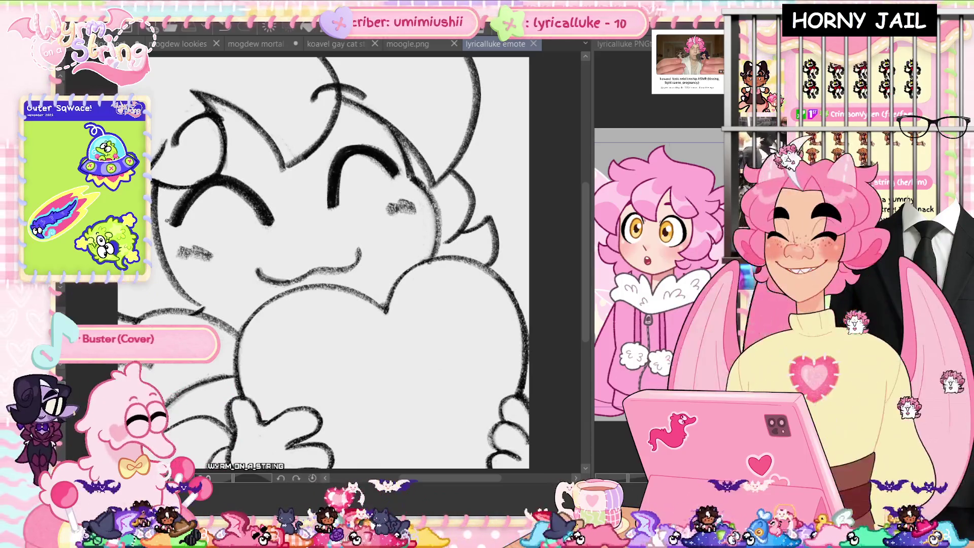
{"action": "left_click_drag", "start_coordinate": [264, 218], "coordinate": [270, 221]}
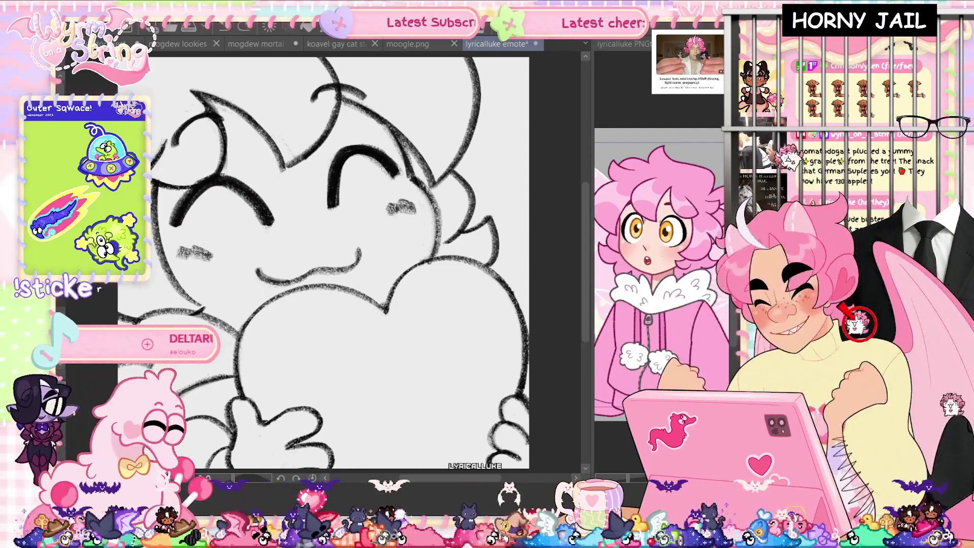
{"action": "left_click_drag", "start_coordinate": [167, 224], "coordinate": [178, 215]}
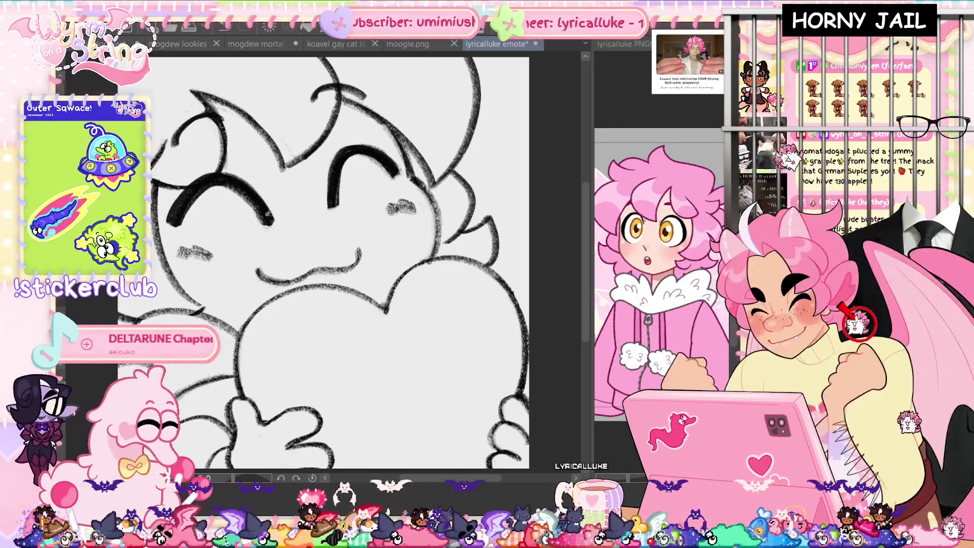
{"action": "left_click_drag", "start_coordinate": [332, 180], "coordinate": [358, 147]}
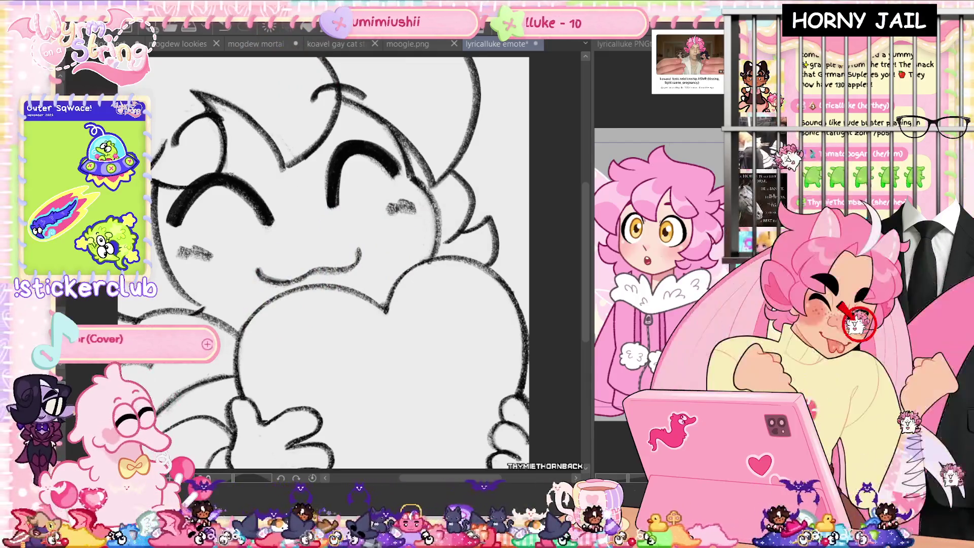
{"action": "left_click", "coordinate": [350, 148]}
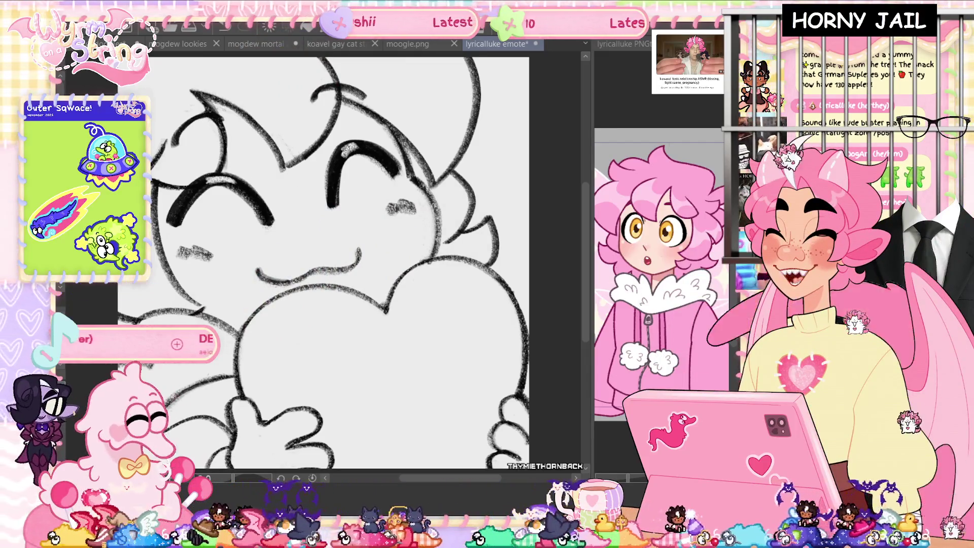
{"action": "key", "text": "m"}
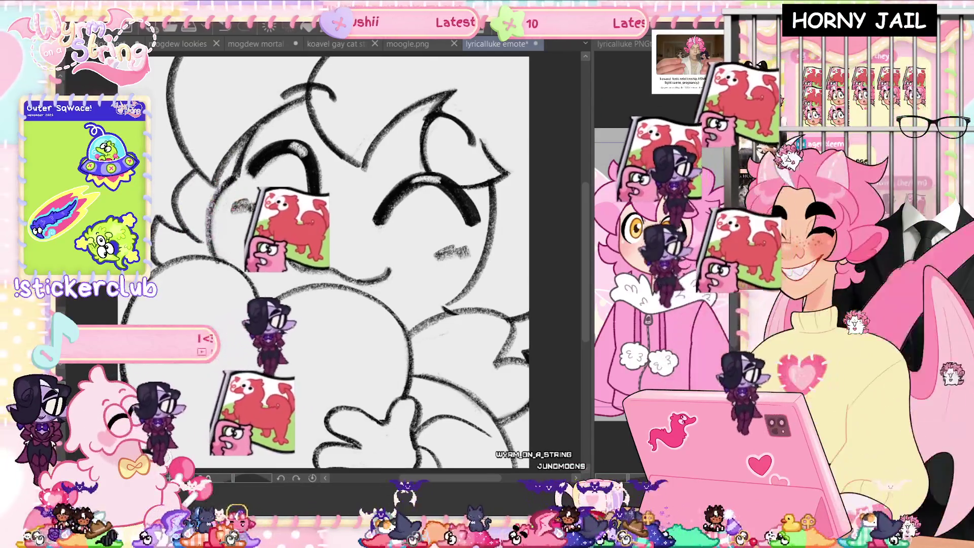
{"action": "key", "text": "ctrl+s"}
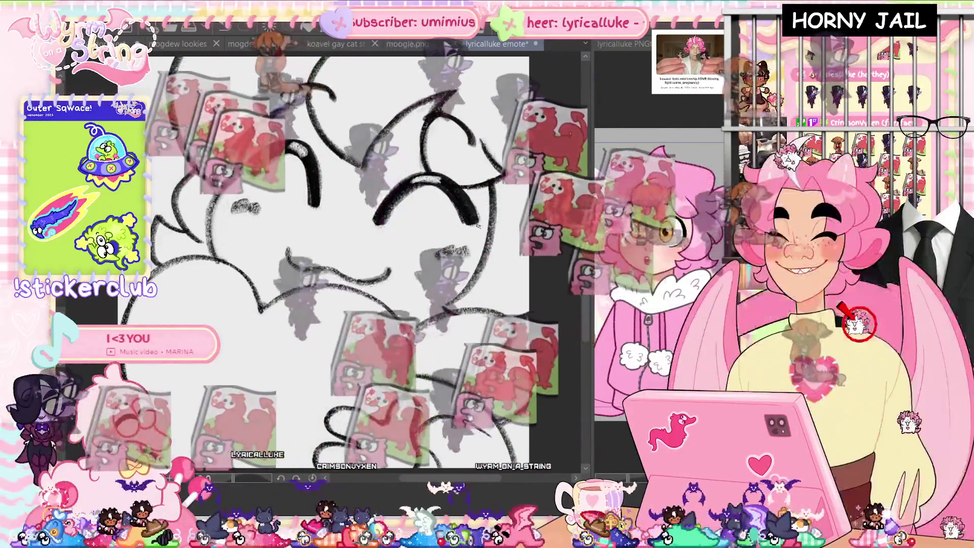
{"action": "key", "text": "ctrl+s"}
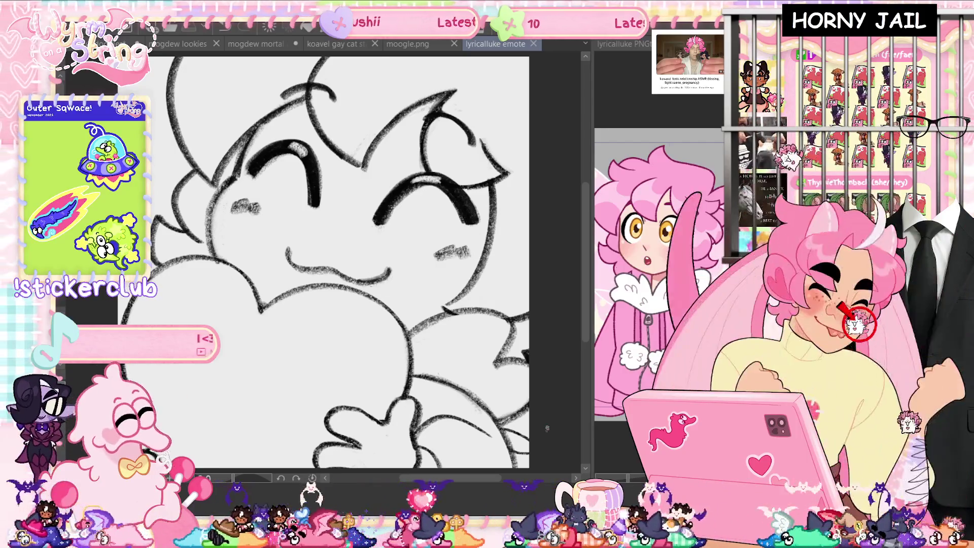
{"action": "scroll", "coordinate": [547, 429], "scroll_direction": "down", "scroll_amount": 2}
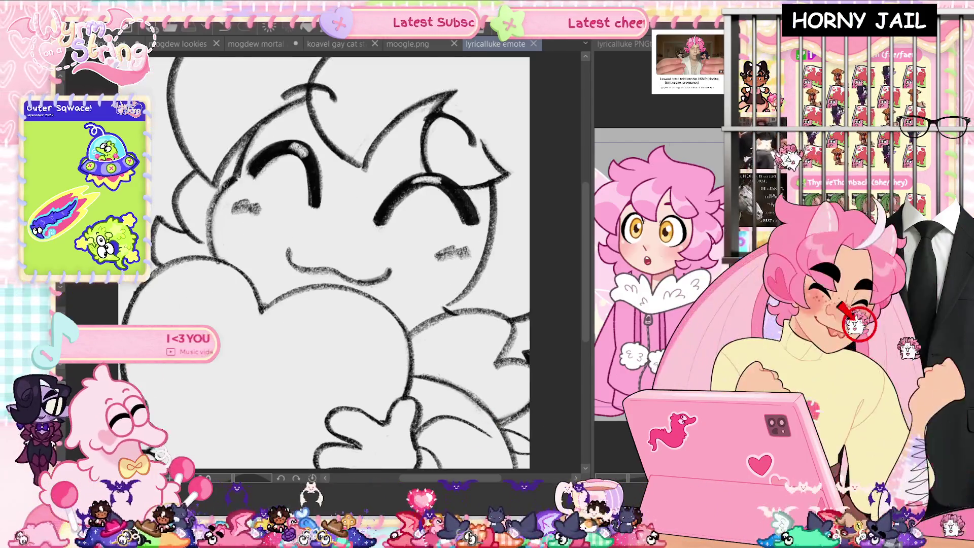
{"action": "scroll", "coordinate": [537, 322], "scroll_direction": "down", "scroll_amount": 1}
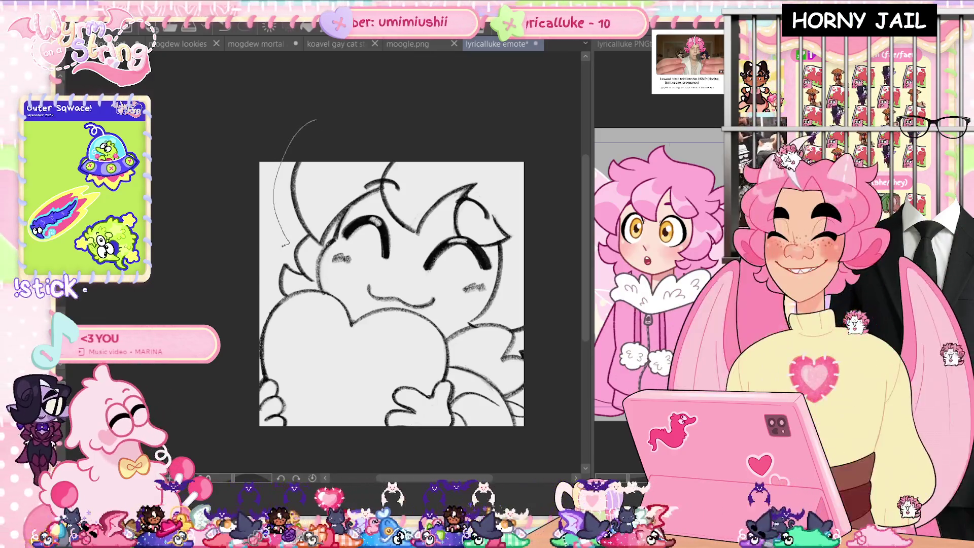
- Lasso-fill a flat gray base over the character's body, top and shoulder line, saving along the way
{"action": "left_click_drag", "start_coordinate": [287, 243], "coordinate": [241, 439]}
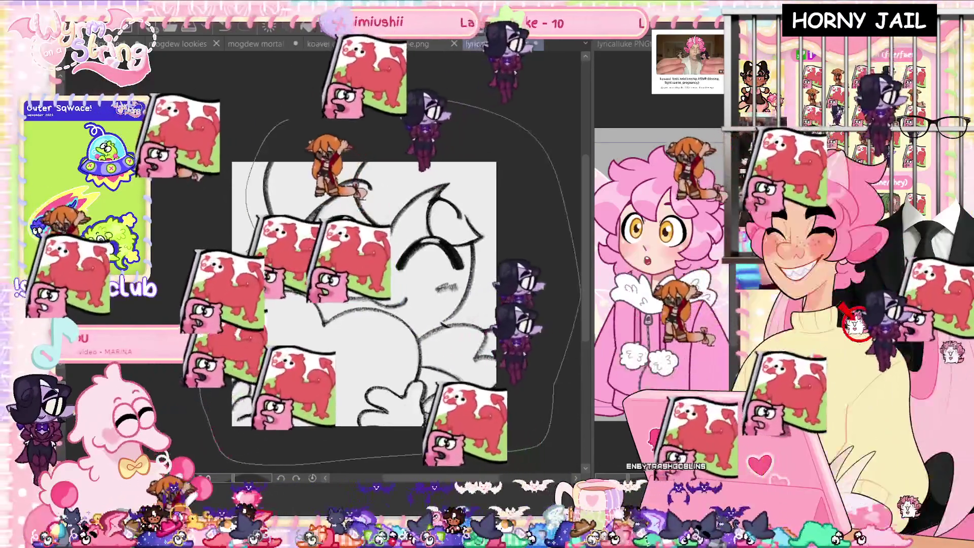
{"action": "scroll", "coordinate": [250, 366], "scroll_direction": "up", "scroll_amount": 2}
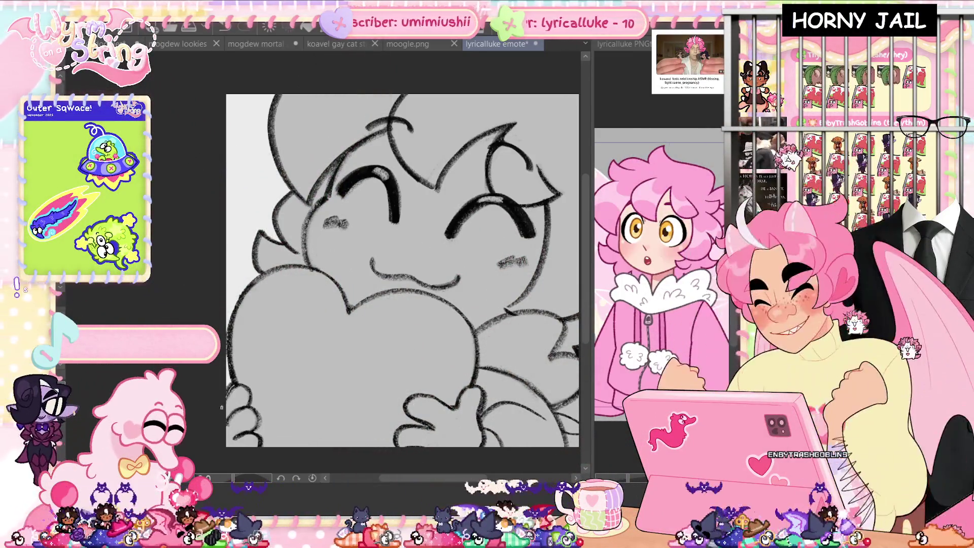
{"action": "mouse_move", "coordinate": [277, 467]}
{"action": "left_mouse_down"}
{"action": "mouse_move", "coordinate": [533, 432]}
{"action": "mouse_move", "coordinate": [565, 284]}
{"action": "mouse_move", "coordinate": [532, 210]}
{"action": "left_mouse_up"}
{"action": "scroll", "coordinate": [525, 210], "scroll_direction": "up", "scroll_amount": 3}
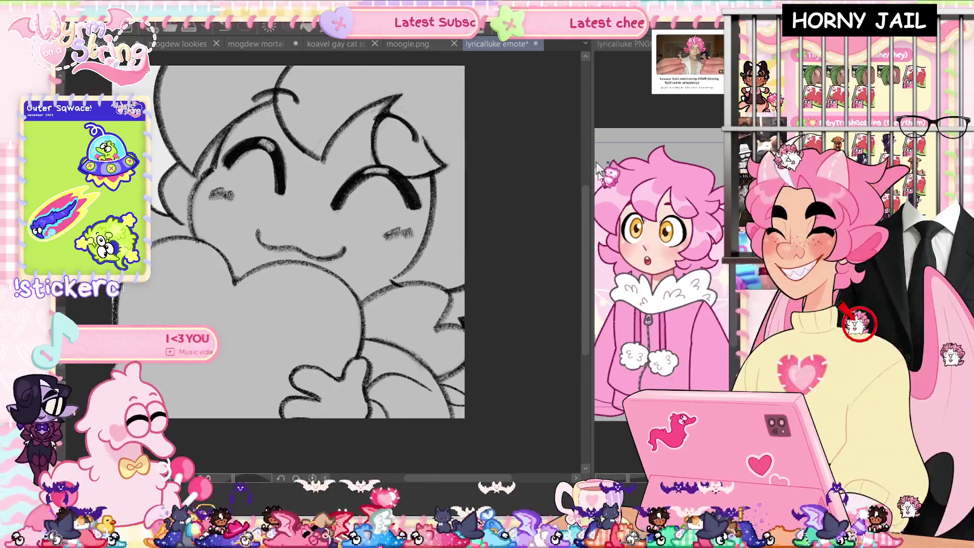
{"action": "scroll", "coordinate": [587, 213], "scroll_direction": "up", "scroll_amount": 1}
{"action": "scroll", "coordinate": [587, 213], "scroll_direction": "up", "scroll_amount": 2}
{"action": "left_click_drag", "start_coordinate": [169, 149], "coordinate": [495, 131]}
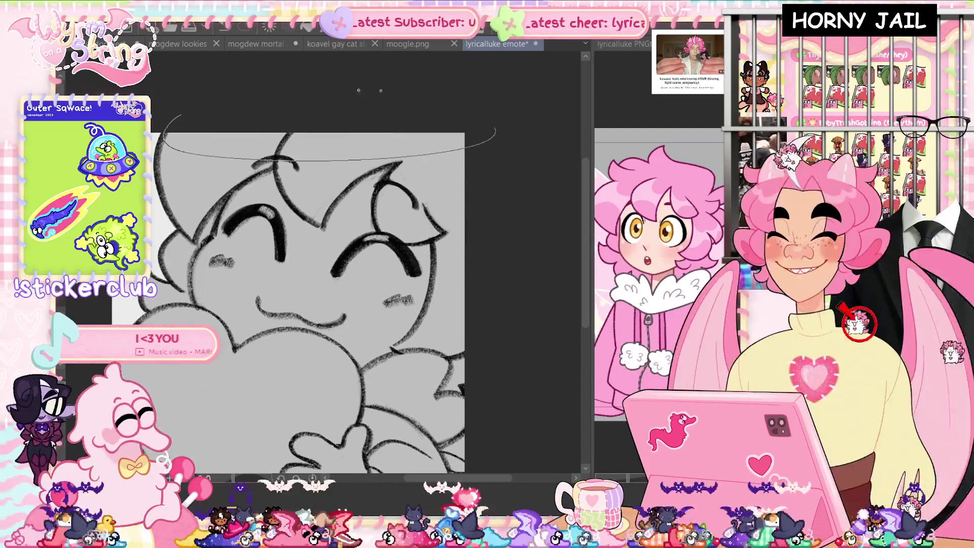
{"action": "scroll", "coordinate": [325, 264], "scroll_direction": "up", "scroll_amount": 1}
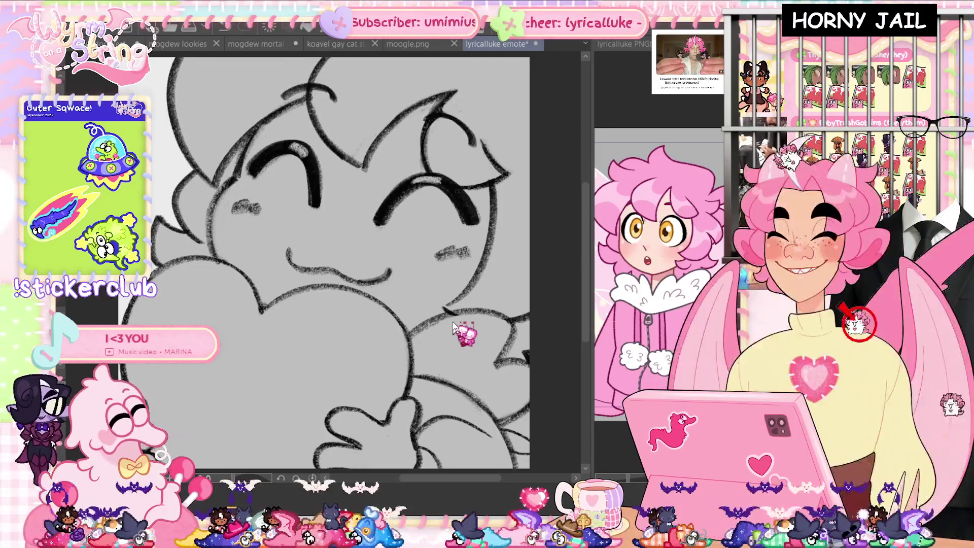
{"action": "key", "text": "ctrl+s"}
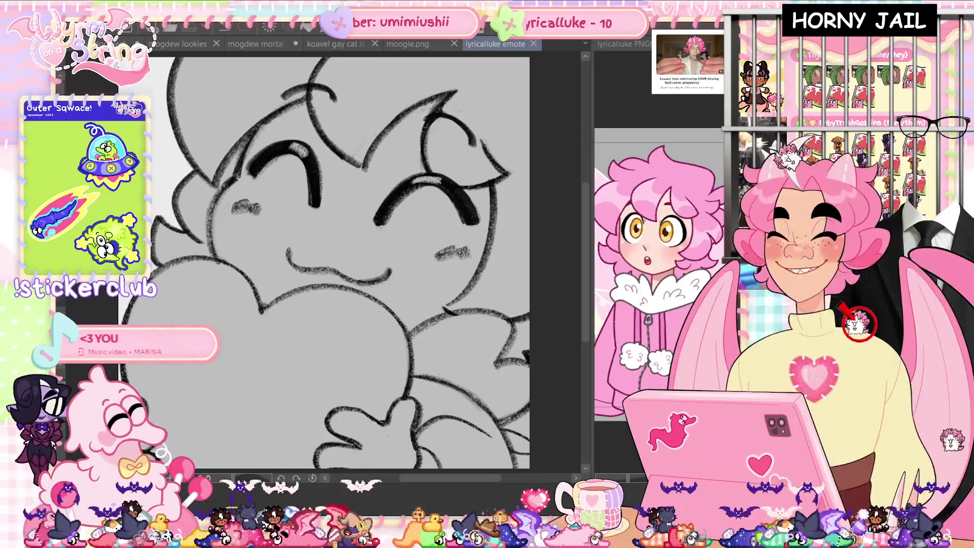
{"action": "mouse_move", "coordinate": [264, 307]}
{"action": "left_mouse_down"}
{"action": "mouse_move", "coordinate": [360, 287]}
{"action": "mouse_move", "coordinate": [393, 312]}
{"action": "left_mouse_up"}
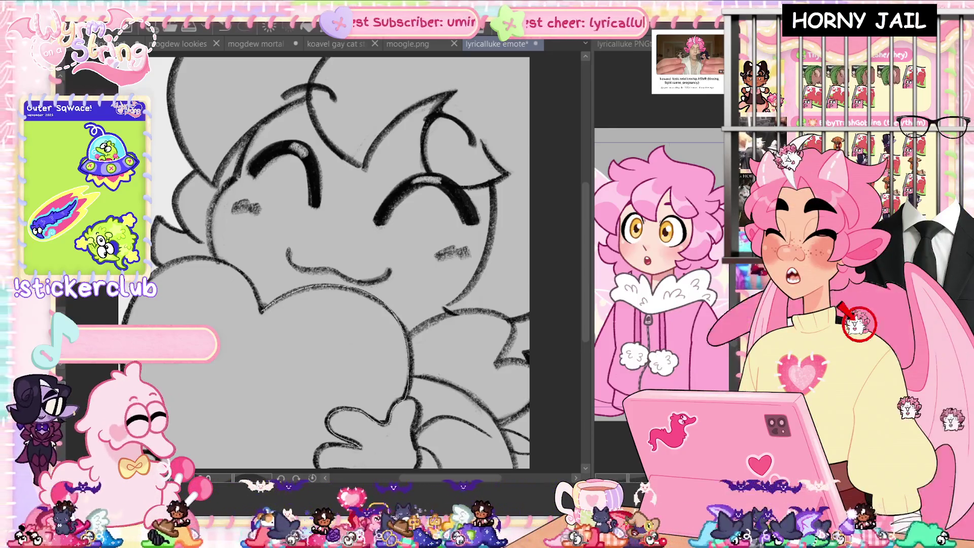
{"action": "scroll", "coordinate": [324, 253], "scroll_direction": "down", "scroll_amount": 1}
- Fill the heart's middle, upper-left lobe and top edge with darker gray, then save
{"action": "left_click_drag", "start_coordinate": [200, 276], "coordinate": [262, 283]}
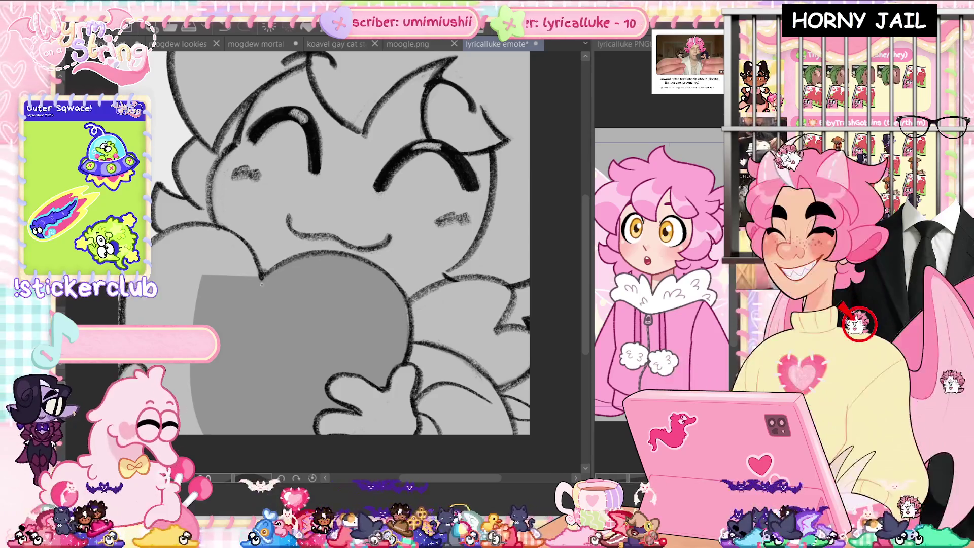
{"action": "left_click", "coordinate": [178, 264]}
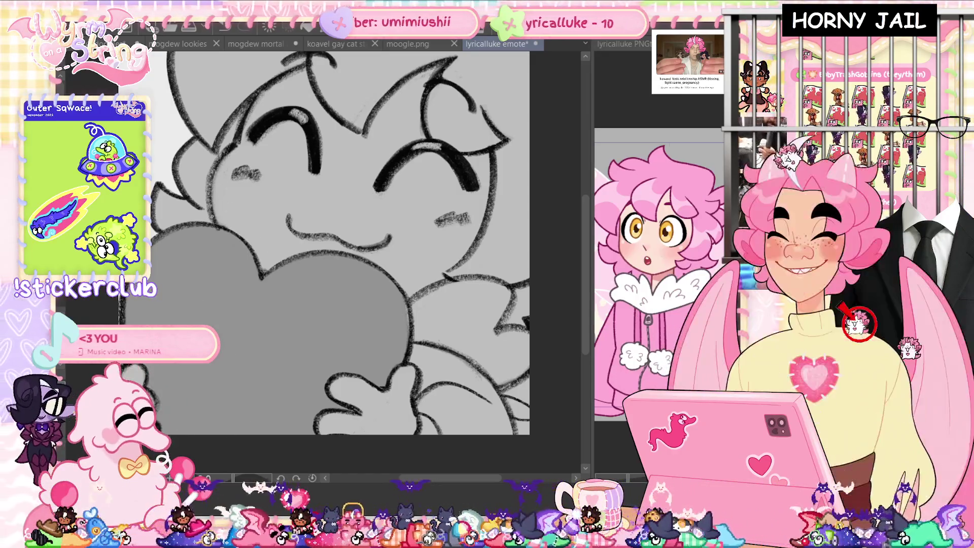
{"action": "left_click_drag", "start_coordinate": [212, 222], "coordinate": [154, 231]}
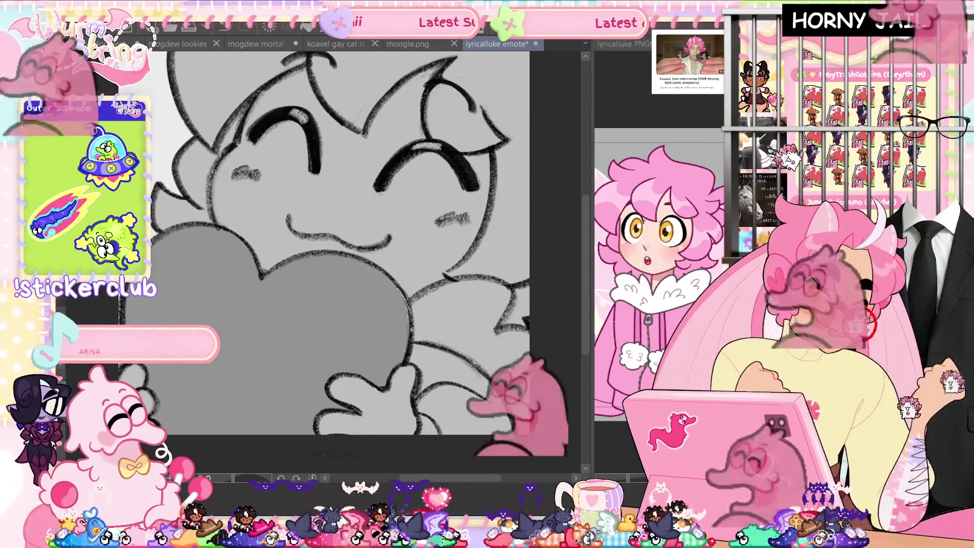
{"action": "scroll", "coordinate": [464, 359], "scroll_direction": "up", "scroll_amount": 1}
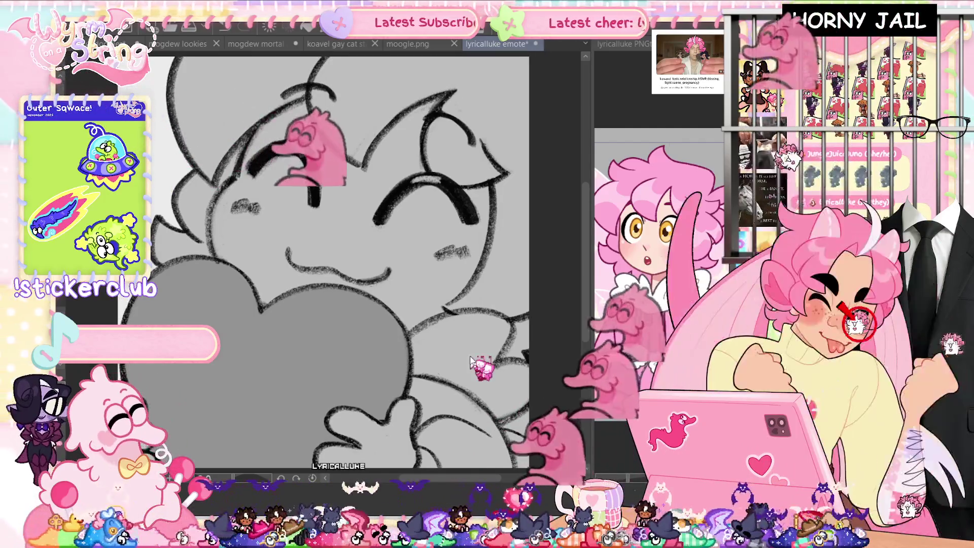
{"action": "key", "text": "ctrl+s"}
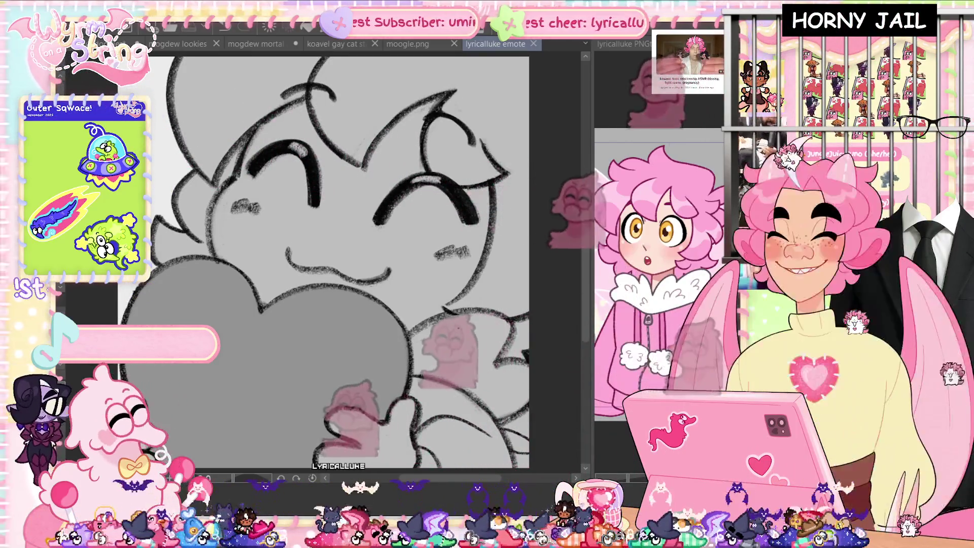
{"action": "scroll", "coordinate": [470, 356], "scroll_direction": "down", "scroll_amount": 10}
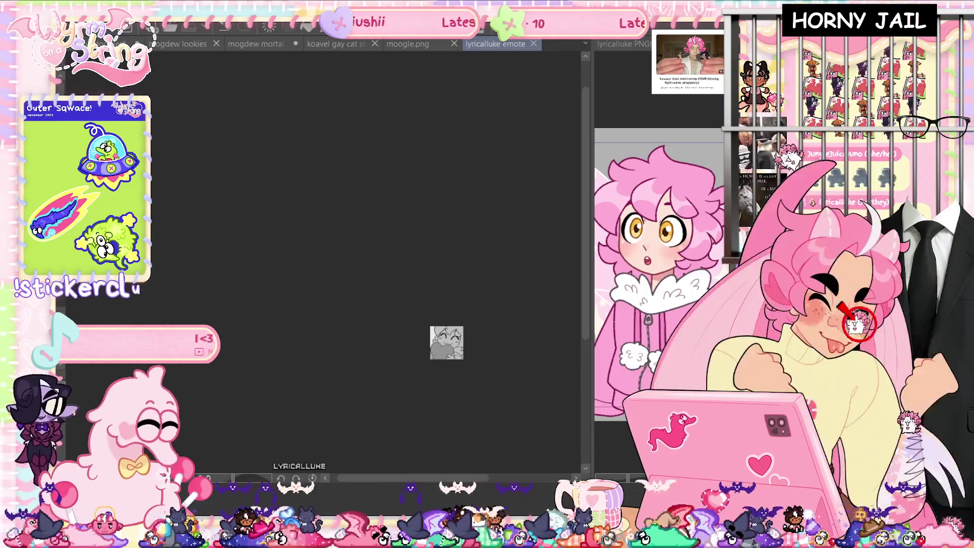
- Zoom out to the full canvas, enlarge the whole drawing slightly with a transform, and save
{"action": "key", "text": "ctrl+0"}
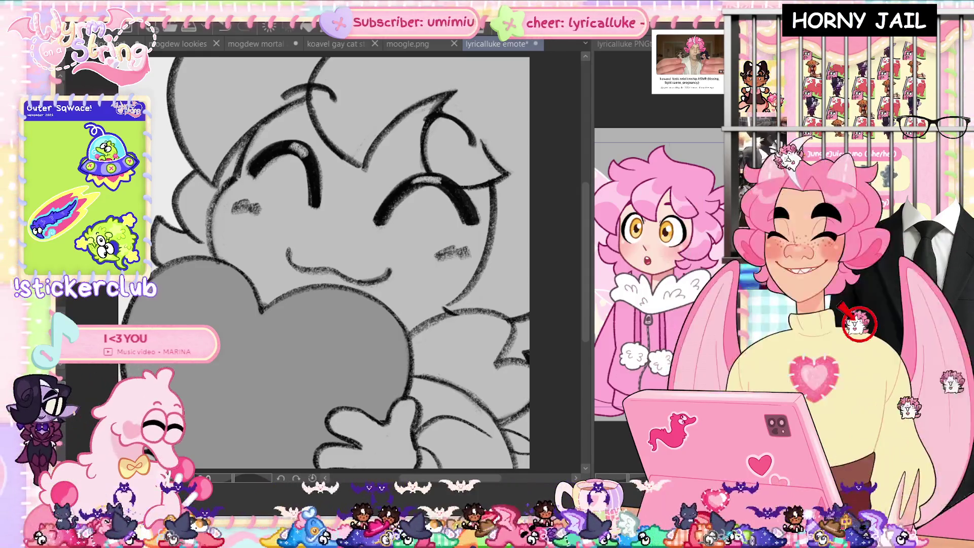
{"action": "key", "text": "ctrl+minus"}
{"action": "key", "text": "ctrl+minus"}
{"action": "key", "text": "ctrl+minus"}
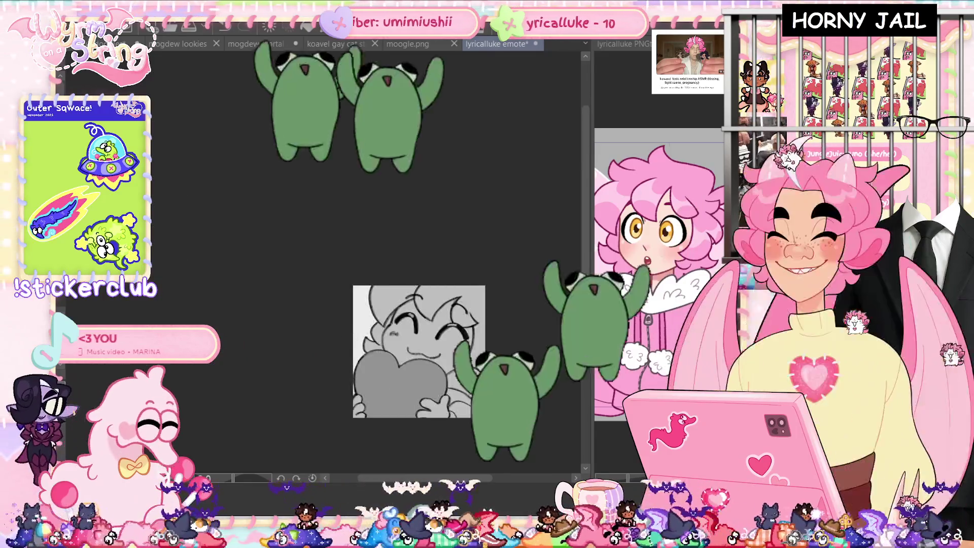
{"action": "key", "text": "ctrl+t"}
{"action": "left_click_drag", "start_coordinate": [493, 272], "coordinate": [494, 274]}
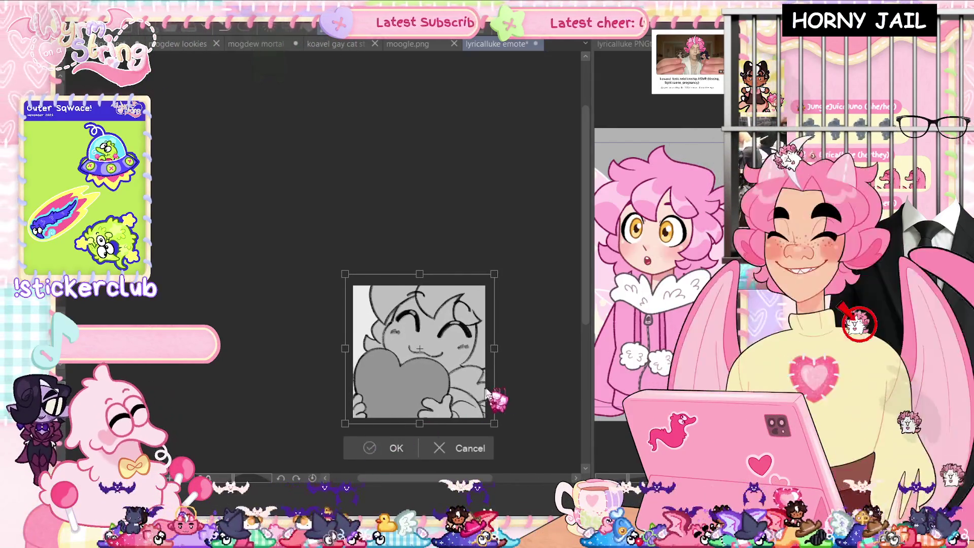
{"action": "left_click", "coordinate": [387, 450]}
{"action": "scroll", "coordinate": [325, 351], "scroll_direction": "right", "scroll_amount": 5}
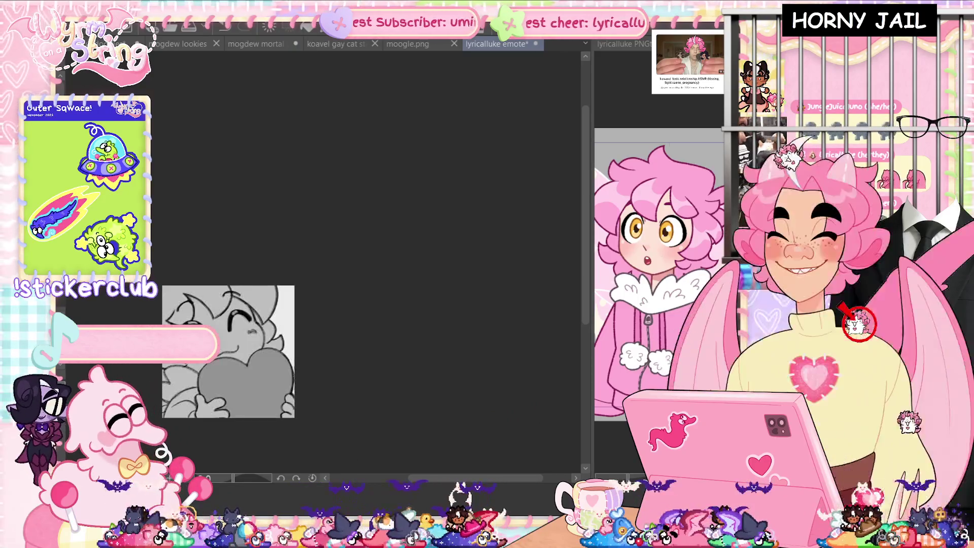
{"action": "scroll", "coordinate": [325, 351], "scroll_direction": "left", "scroll_amount": 5}
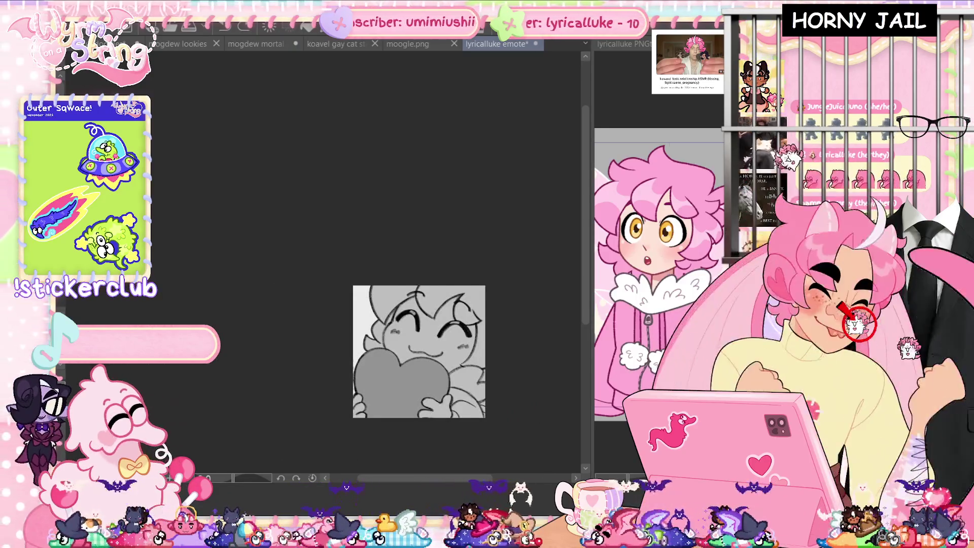
{"action": "key", "text": "ctrl+s"}
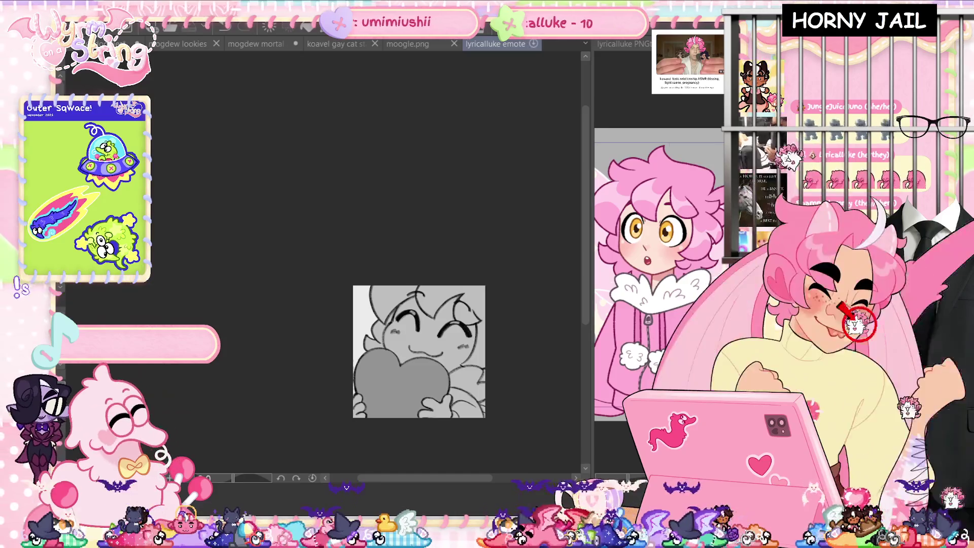
{"action": "scroll", "coordinate": [325, 350], "scroll_direction": "right", "scroll_amount": 5}
{"action": "scroll", "coordinate": [167, 374], "scroll_direction": "up", "scroll_amount": 5}
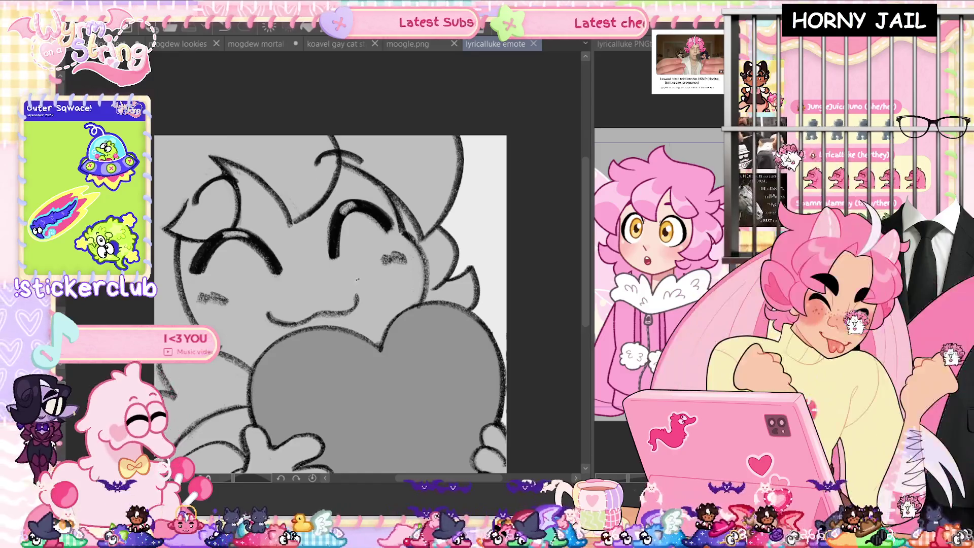
- Lasso the mouth, nudge it slightly right and up, save, then check the face mirrored
{"action": "left_click_drag", "start_coordinate": [345, 284], "coordinate": [320, 317]}
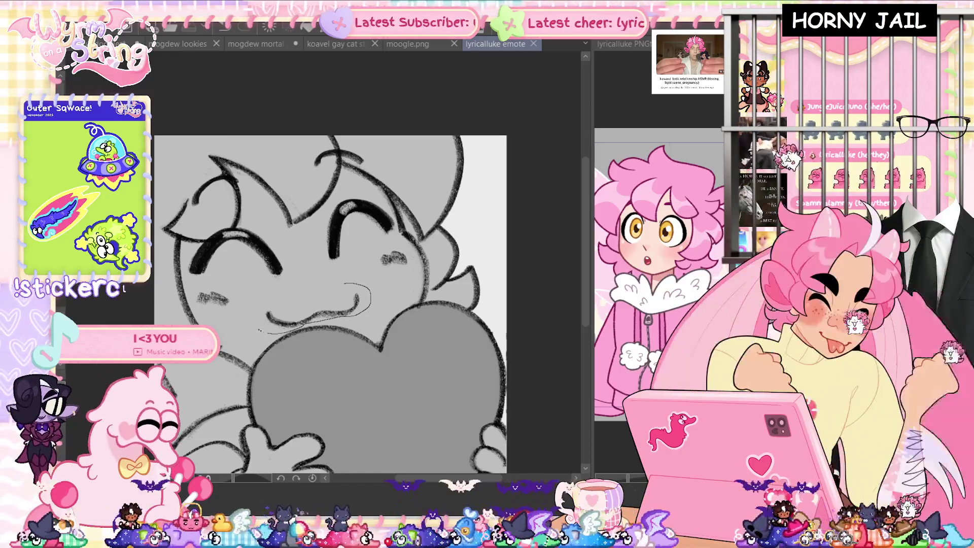
{"action": "left_click_drag", "start_coordinate": [262, 331], "coordinate": [253, 307]}
{"action": "key", "text": "ctrl+t"}
{"action": "left_click_drag", "start_coordinate": [349, 320], "coordinate": [353, 318]}
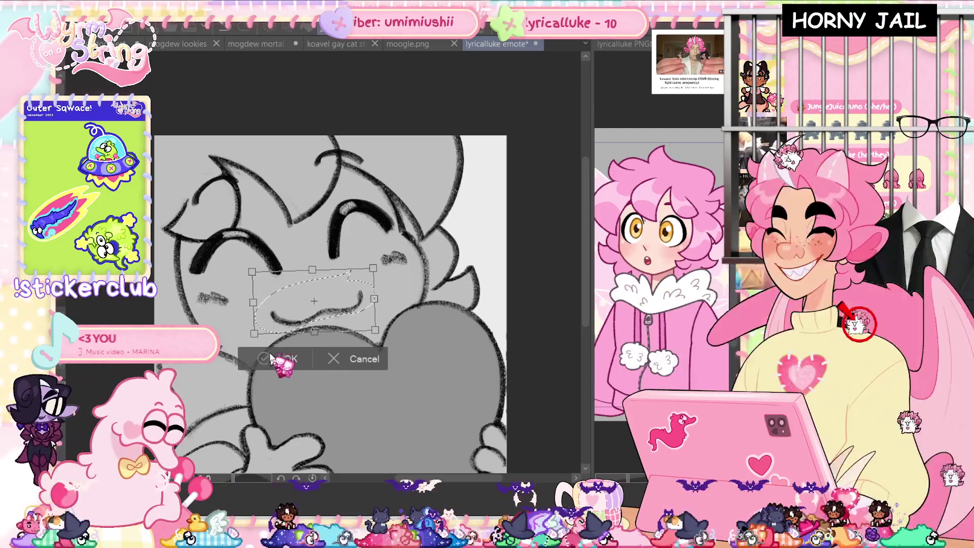
{"action": "left_click", "coordinate": [273, 358]}
{"action": "key", "text": "ctrl+s"}
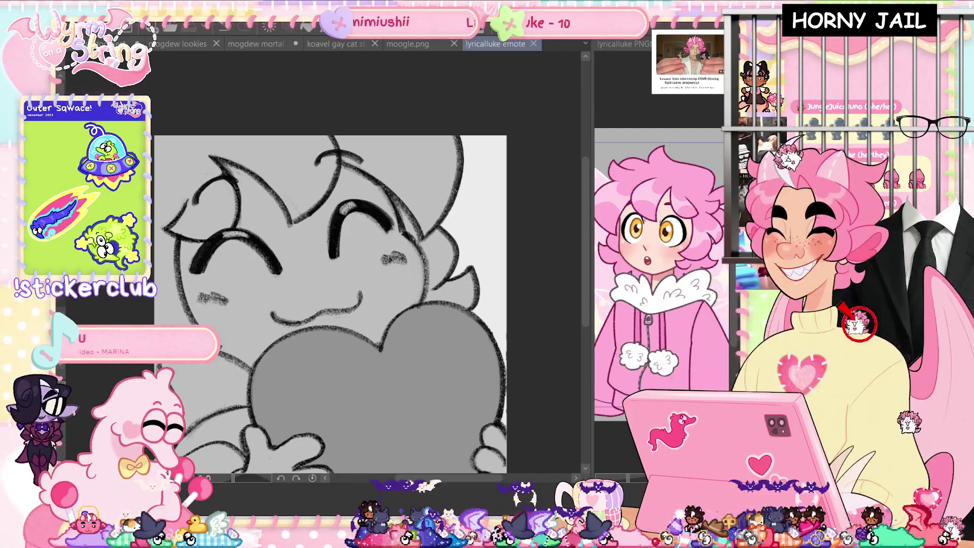
{"action": "key", "text": "h"}
{"action": "key", "text": "ctrl+plus"}
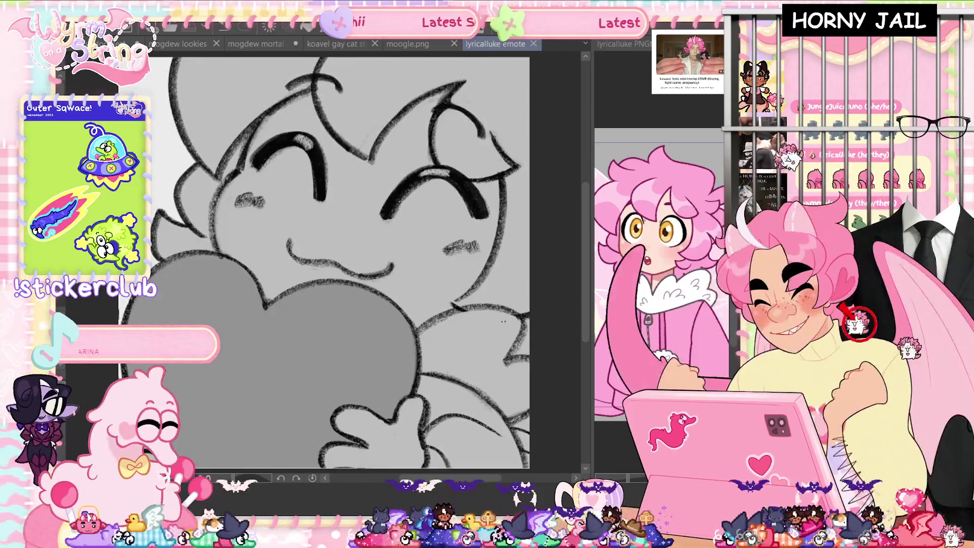
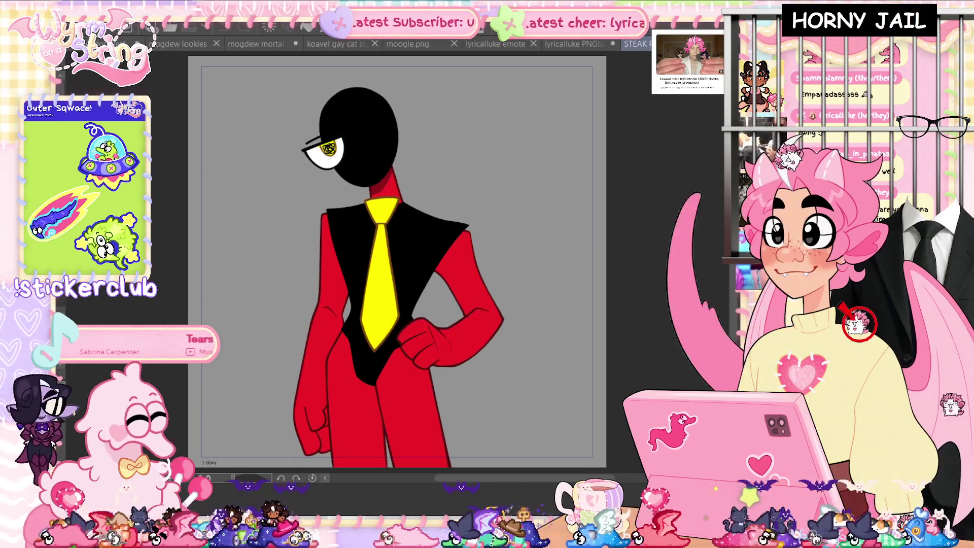
- Switch to the grey emote sketch and dock the PNGtuber reference beside it, sketch pane widened
{"action": "left_click", "coordinate": [482, 45]}
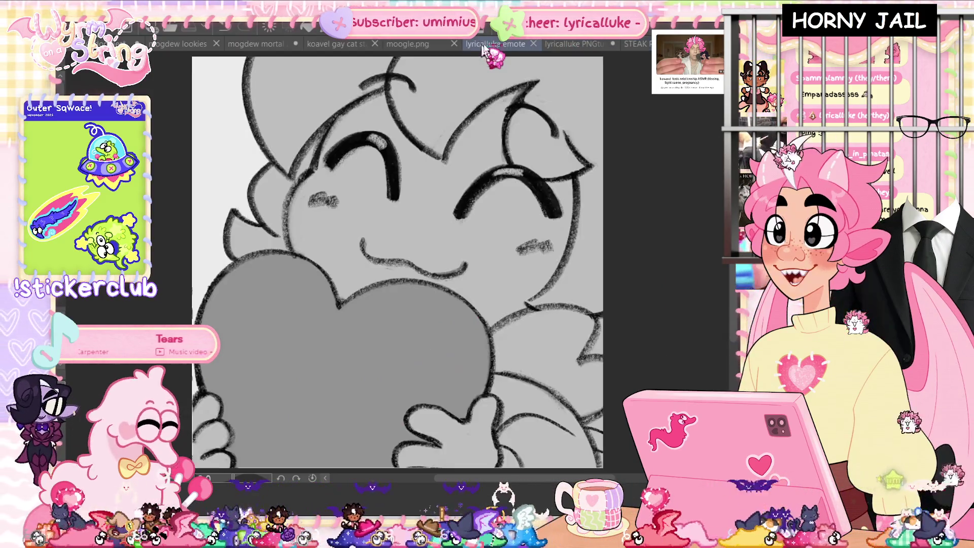
{"action": "left_click_drag", "start_coordinate": [566, 45], "coordinate": [568, 264]}
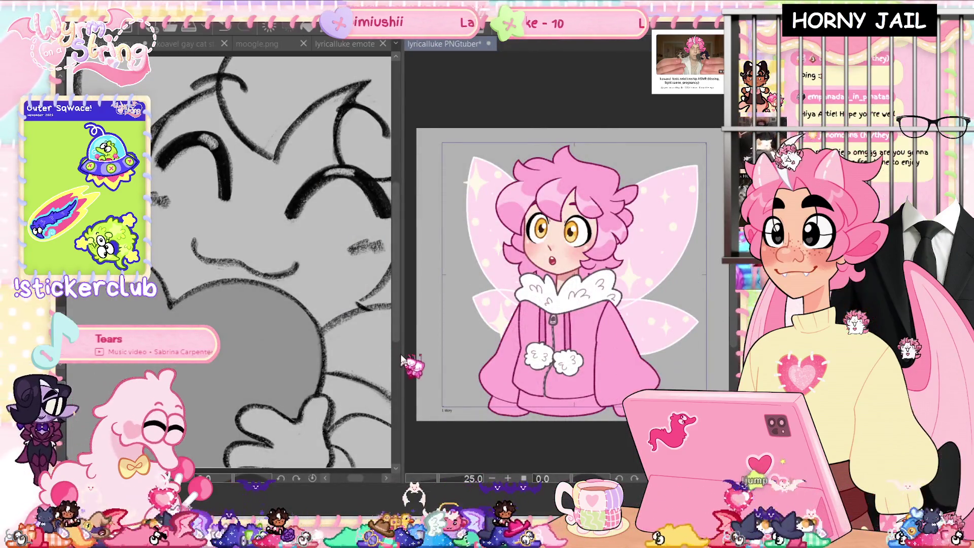
{"action": "left_click_drag", "start_coordinate": [415, 365], "coordinate": [614, 373]}
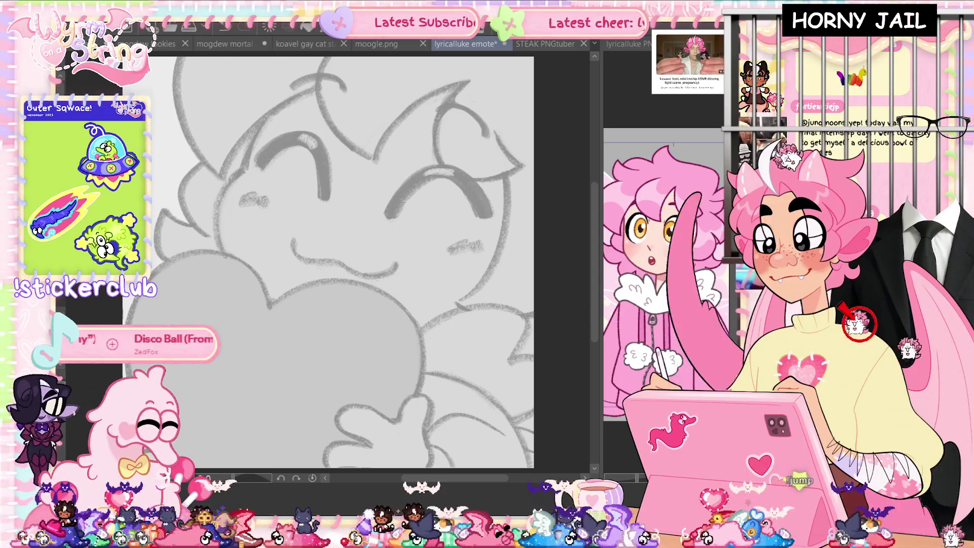
- Try four test pen strokes over the sketch, undoing each one
{"action": "left_click_drag", "start_coordinate": [250, 200], "coordinate": [412, 318]}
{"action": "key", "text": "ctrl+z"}
{"action": "mouse_move", "coordinate": [197, 252]}
{"action": "left_mouse_down"}
{"action": "mouse_move", "coordinate": [279, 187]}
{"action": "mouse_move", "coordinate": [167, 398]}
{"action": "mouse_move", "coordinate": [414, 388]}
{"action": "left_mouse_up"}
{"action": "key", "text": "ctrl+z"}
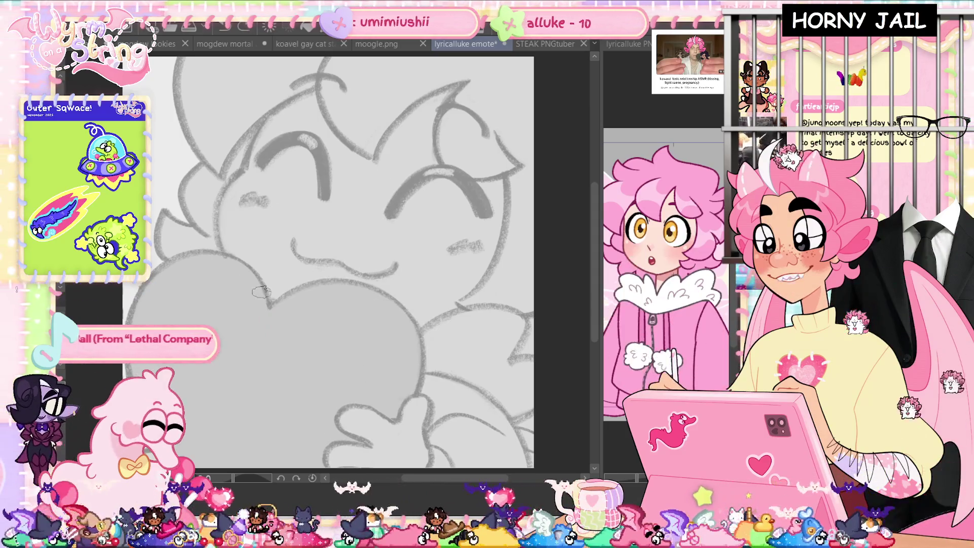
{"action": "mouse_move", "coordinate": [211, 294]}
{"action": "left_mouse_down"}
{"action": "mouse_move", "coordinate": [350, 239]}
{"action": "mouse_move", "coordinate": [299, 299]}
{"action": "mouse_move", "coordinate": [441, 401]}
{"action": "left_mouse_up"}
{"action": "key", "text": "ctrl+z"}
{"action": "mouse_move", "coordinate": [290, 130]}
{"action": "left_mouse_down"}
{"action": "mouse_move", "coordinate": [177, 241]}
{"action": "mouse_move", "coordinate": [253, 337]}
{"action": "left_mouse_up"}
{"action": "key", "text": "ctrl+z"}
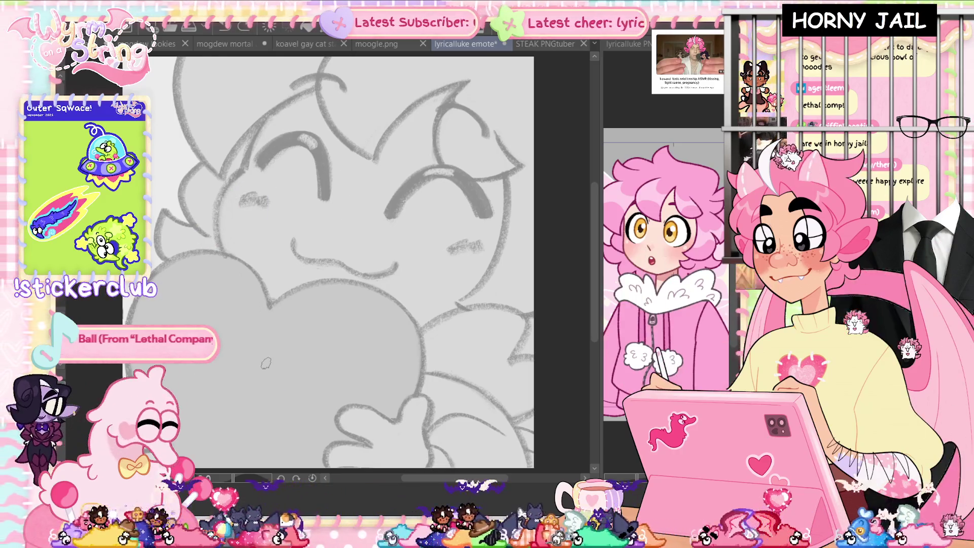
{"action": "scroll", "coordinate": [468, 133], "scroll_direction": "up", "scroll_amount": 3}
- Ink the V-shaped hair tuft on top of the head, restoring its lower tail
{"action": "left_click_drag", "start_coordinate": [468, 134], "coordinate": [369, 229]}
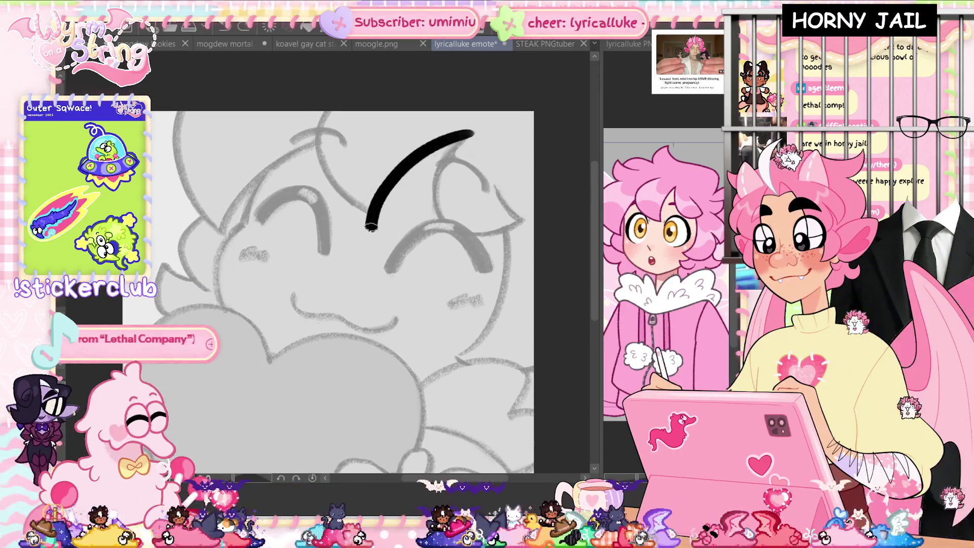
{"action": "left_click_drag", "start_coordinate": [311, 112], "coordinate": [370, 229]}
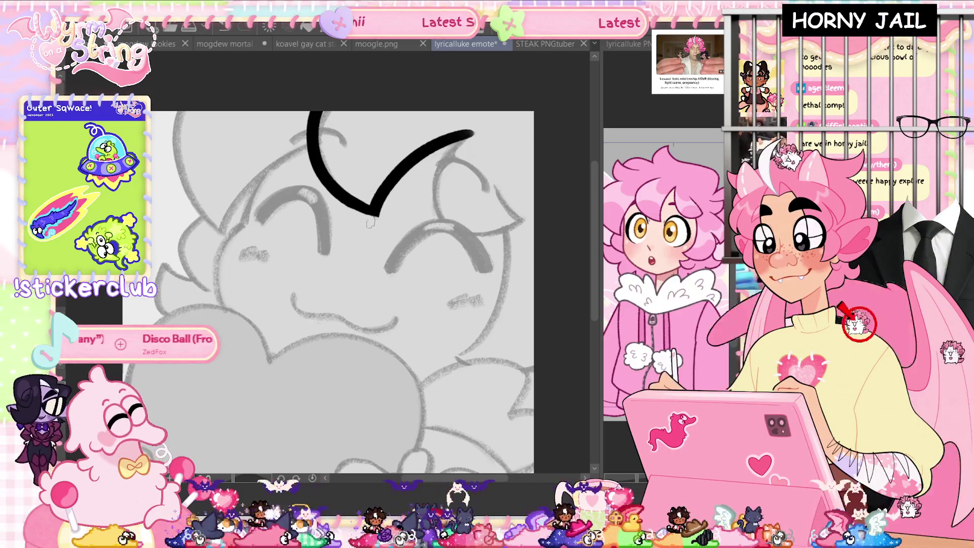
{"action": "key", "text": "ctrl+y"}
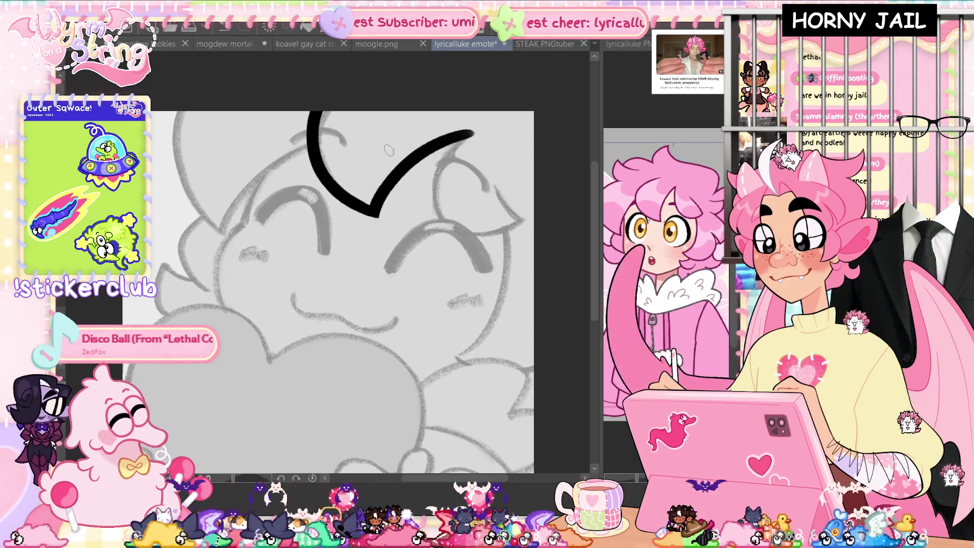
- Ink two long curved hair strokes down the top-left of the head
{"action": "left_click_drag", "start_coordinate": [310, 144], "coordinate": [219, 248]}
{"action": "key", "text": "ctrl+z"}
{"action": "left_click_drag", "start_coordinate": [310, 141], "coordinate": [215, 258]}
{"action": "left_click_drag", "start_coordinate": [172, 114], "coordinate": [224, 231]}
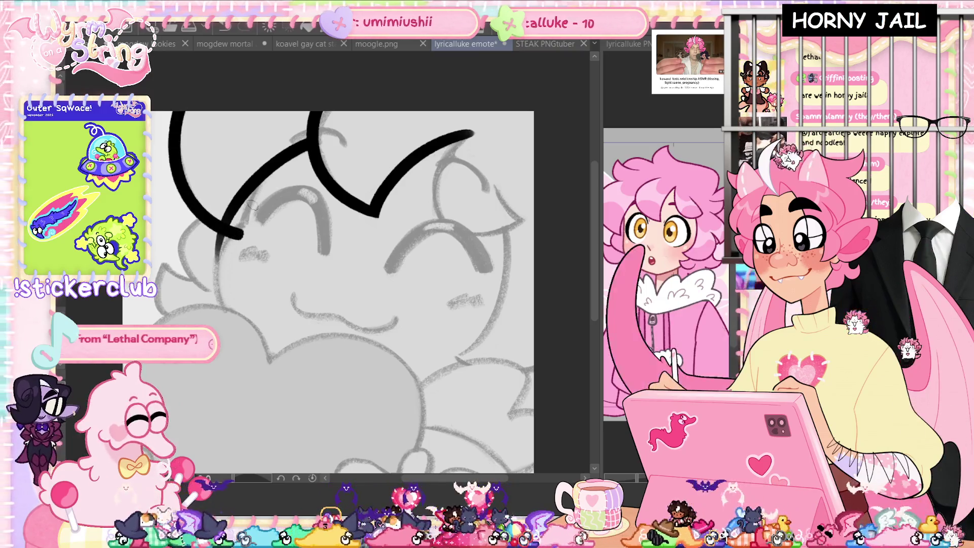
{"action": "left_click", "coordinate": [241, 234]}
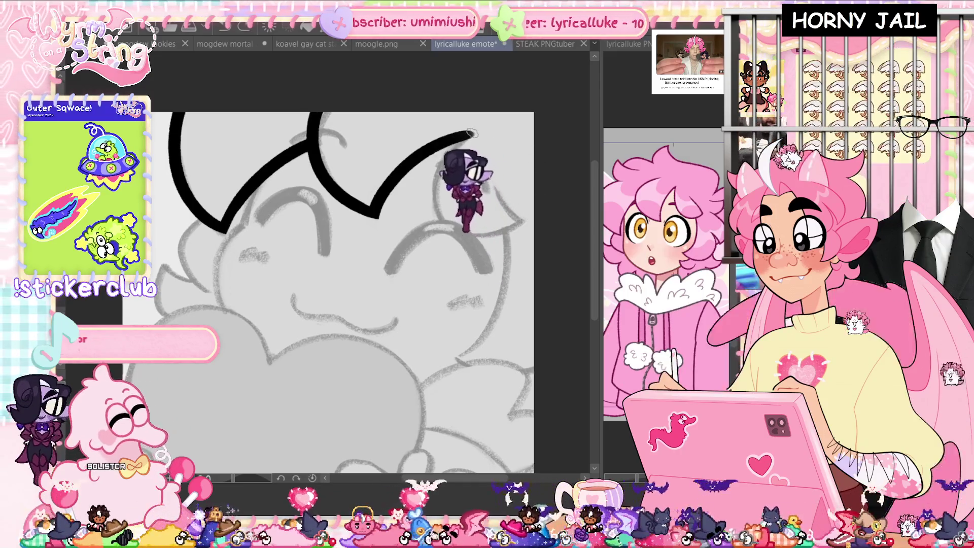
- Ink a curved hair stroke along the right side of the head, trimming its lower part
{"action": "left_click_drag", "start_coordinate": [439, 148], "coordinate": [502, 240]}
{"action": "key", "text": "ctrl+z"}
{"action": "key", "text": "ctrl+y"}
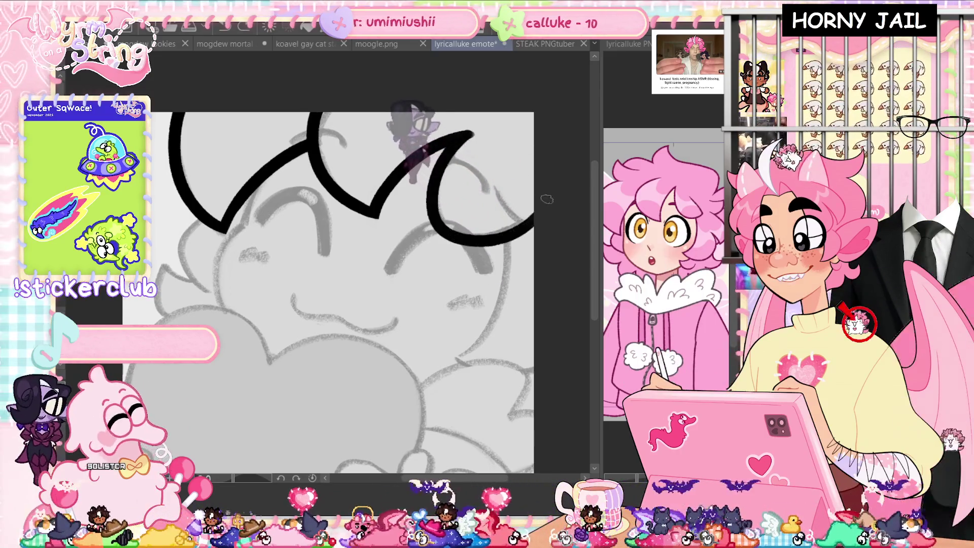
{"action": "key", "text": "ctrl+z"}
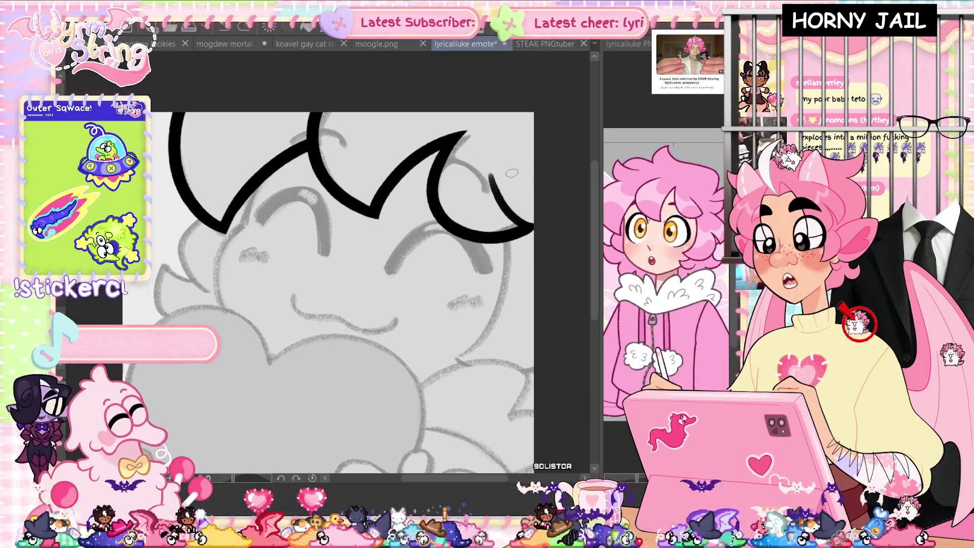
{"action": "scroll", "coordinate": [508, 162], "scroll_direction": "up", "scroll_amount": 3}
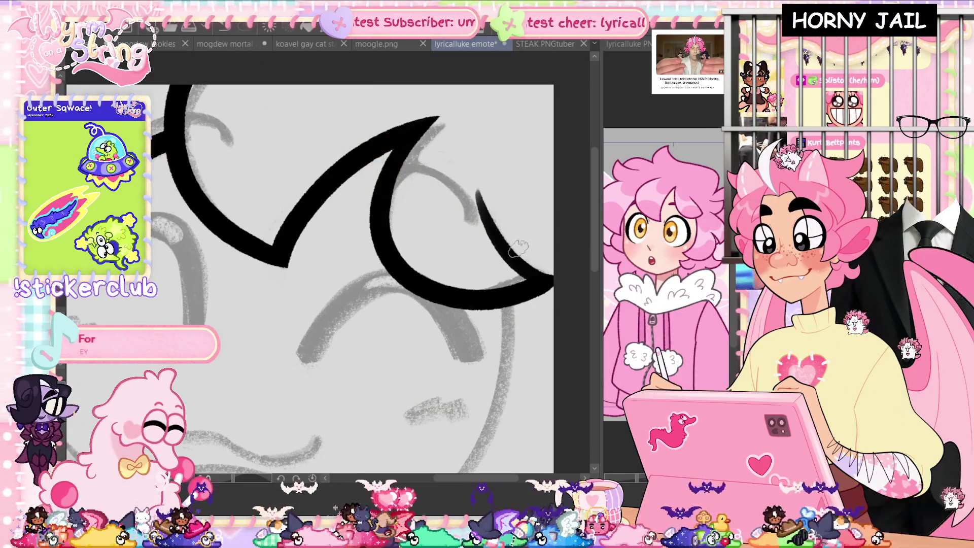
- Replace the long right-side hair stroke with a shorter one
{"action": "scroll", "coordinate": [543, 314], "scroll_direction": "down", "scroll_amount": 5}
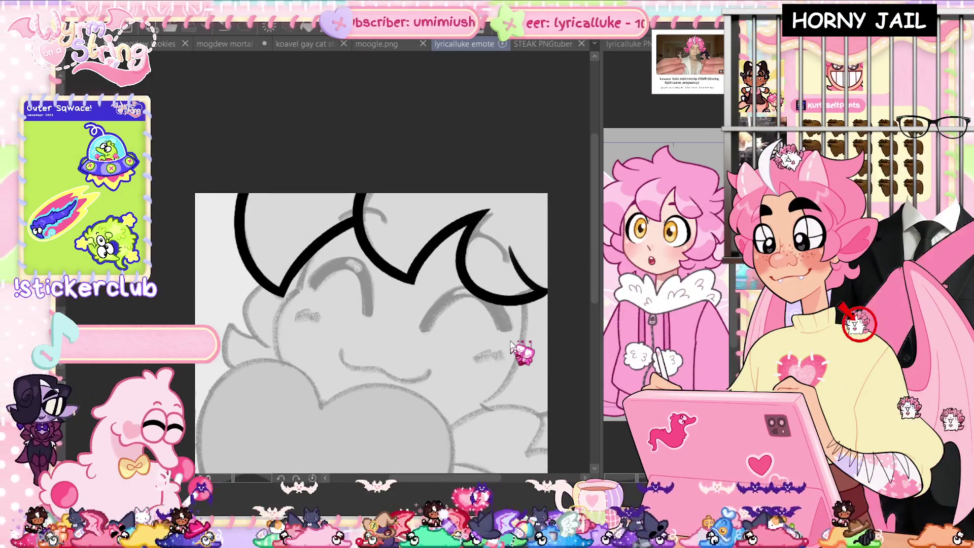
{"action": "scroll", "coordinate": [510, 341], "scroll_direction": "up", "scroll_amount": 2}
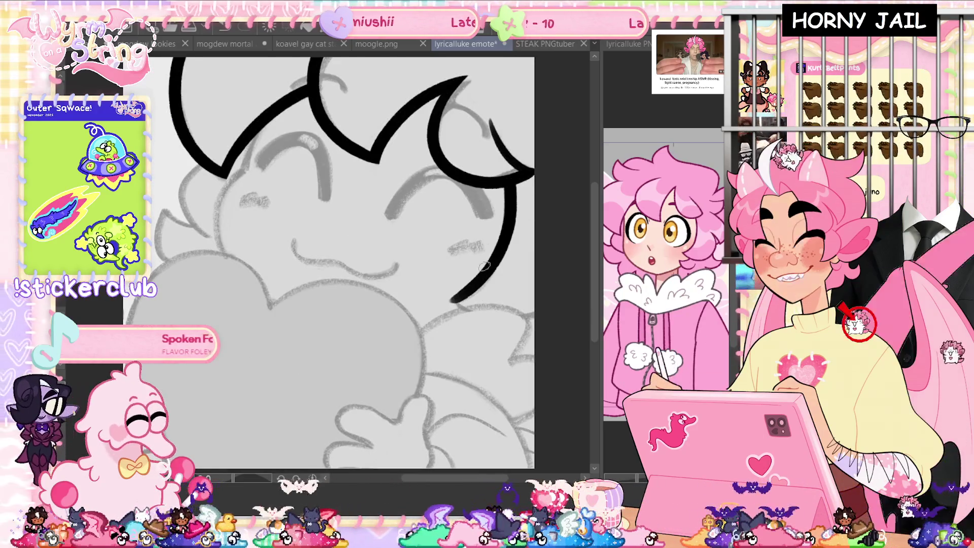
{"action": "key", "text": "ctrl+z"}
{"action": "mouse_move", "coordinate": [509, 185]}
{"action": "left_mouse_down"}
{"action": "mouse_move", "coordinate": [500, 248]}
{"action": "mouse_move", "coordinate": [432, 305]}
{"action": "mouse_move", "coordinate": [533, 325]}
{"action": "left_mouse_up"}
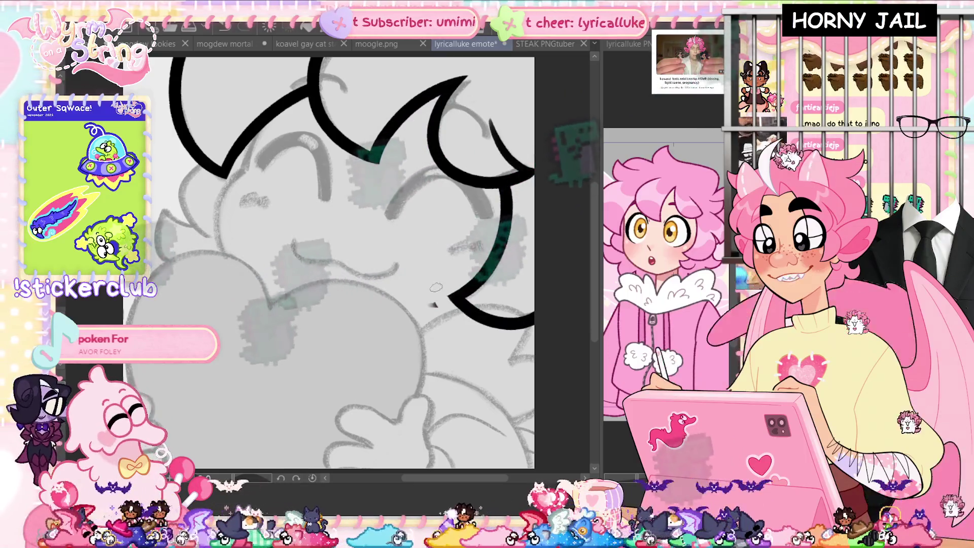
- Redraw the lower-right hair curve and erase its thin tapered tail
{"action": "scroll", "coordinate": [499, 276], "scroll_direction": "up", "scroll_amount": 1}
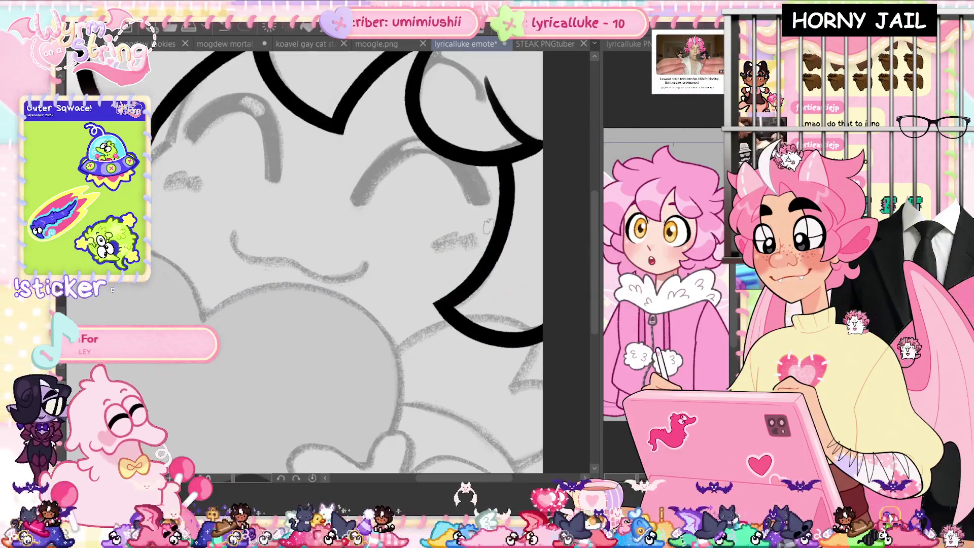
{"action": "left_click_drag", "start_coordinate": [411, 315], "coordinate": [472, 265]}
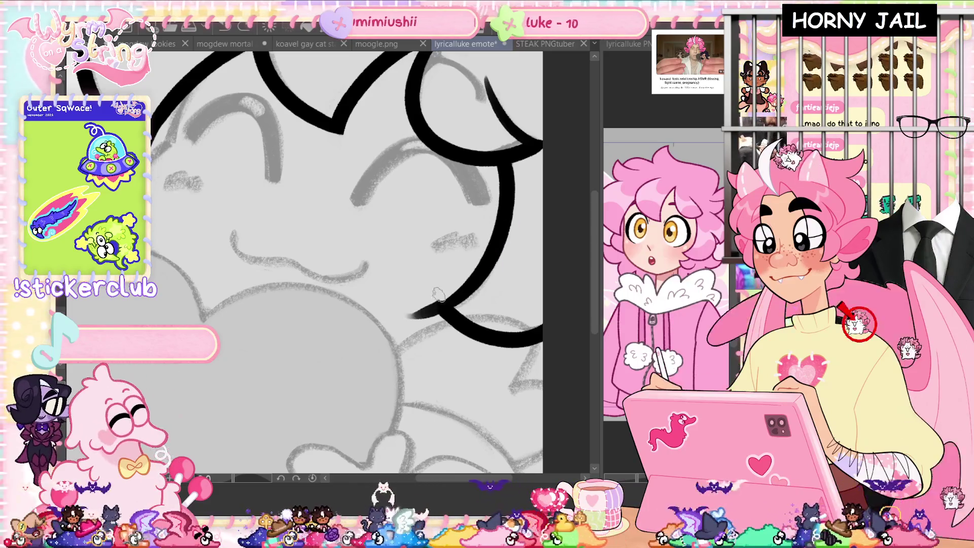
{"action": "left_click_drag", "start_coordinate": [392, 286], "coordinate": [434, 330]}
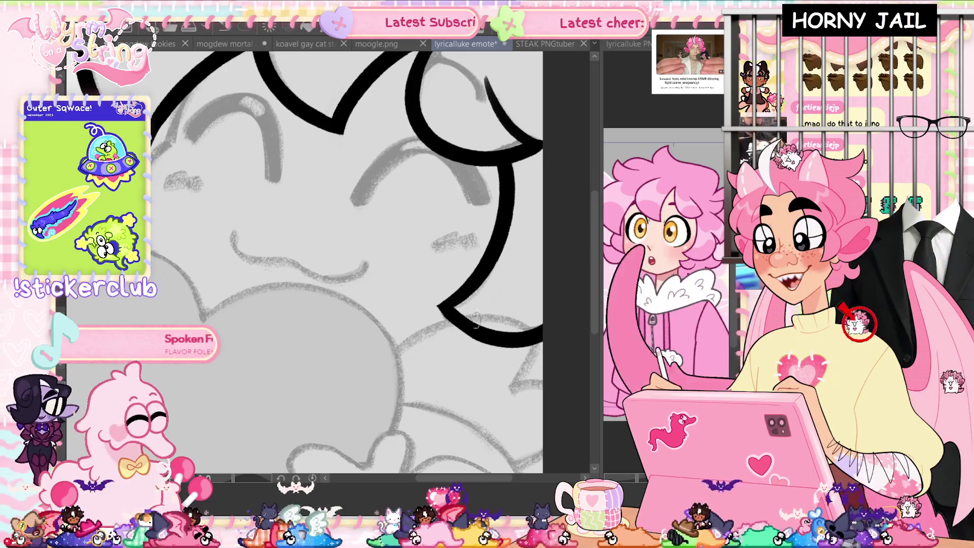
{"action": "scroll", "coordinate": [444, 290], "scroll_direction": "up", "scroll_amount": 1}
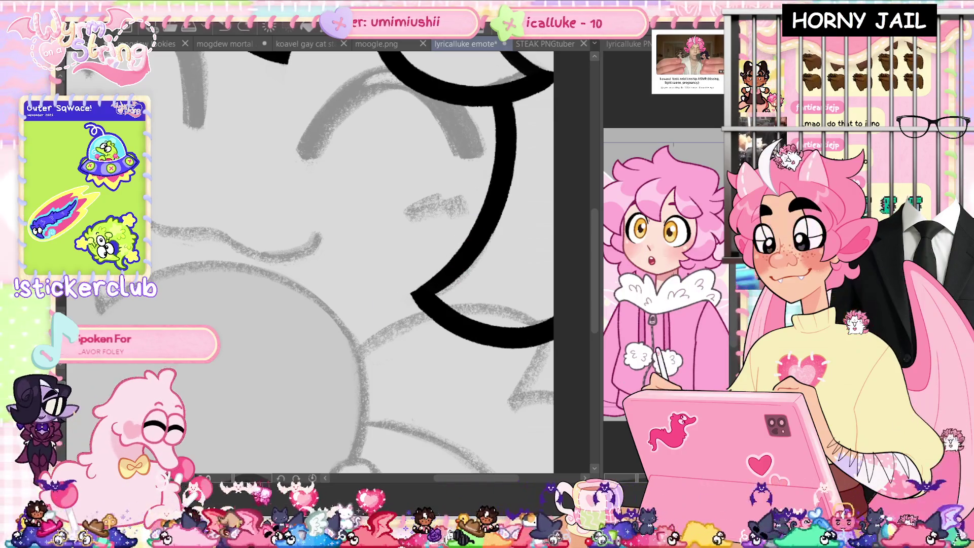
{"action": "left_click_drag", "start_coordinate": [396, 457], "coordinate": [324, 356]}
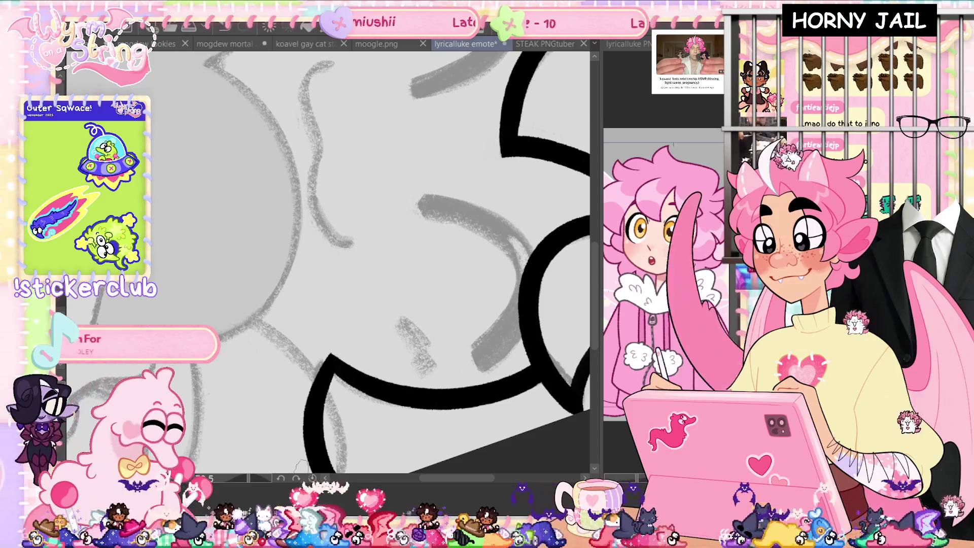
{"action": "scroll", "coordinate": [299, 482], "scroll_direction": "down", "scroll_amount": 5}
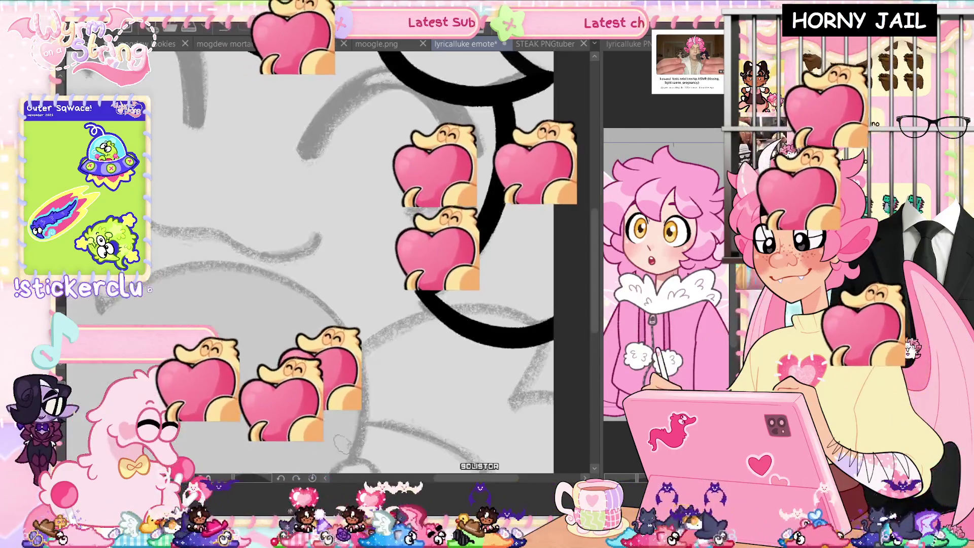
- Remove the lower-left hair stroke and save the emote file
{"action": "scroll", "coordinate": [283, 325], "scroll_direction": "up", "scroll_amount": 3}
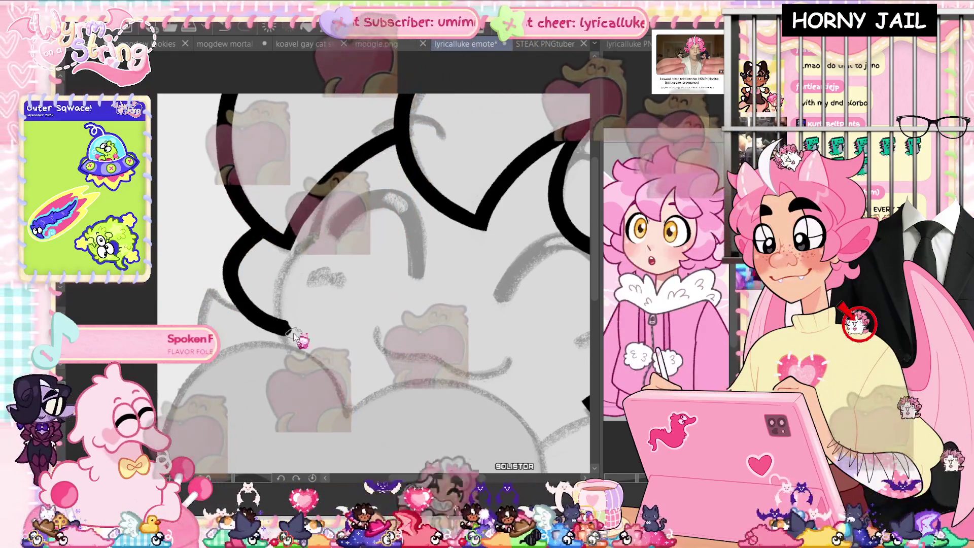
{"action": "key", "text": "ctrl+z"}
{"action": "key", "text": "ctrl+s"}
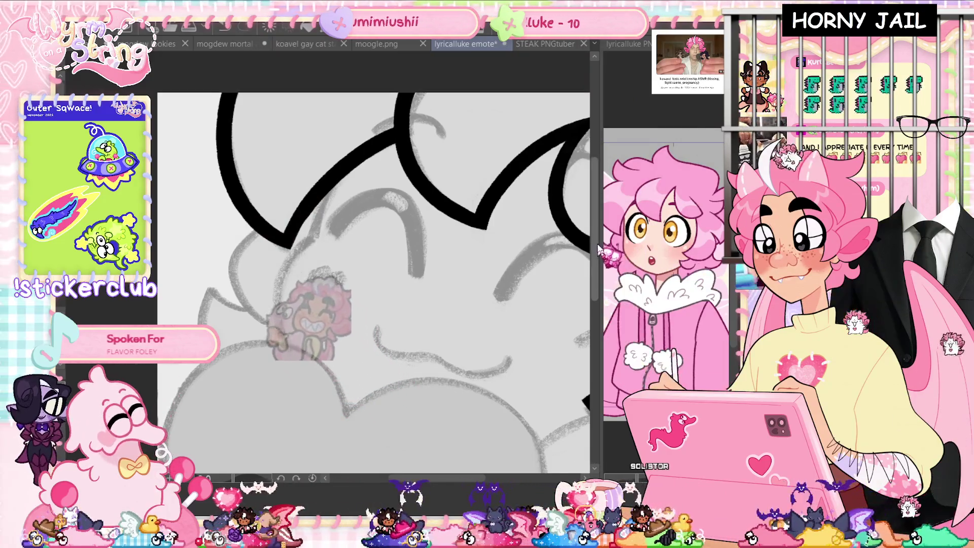
- Ink curved hair strands down the left side of the face, plus a short lower-left stroke
{"action": "scroll", "coordinate": [337, 149], "scroll_direction": "down", "scroll_amount": 1}
{"action": "left_click_drag", "start_coordinate": [287, 320], "coordinate": [328, 170]}
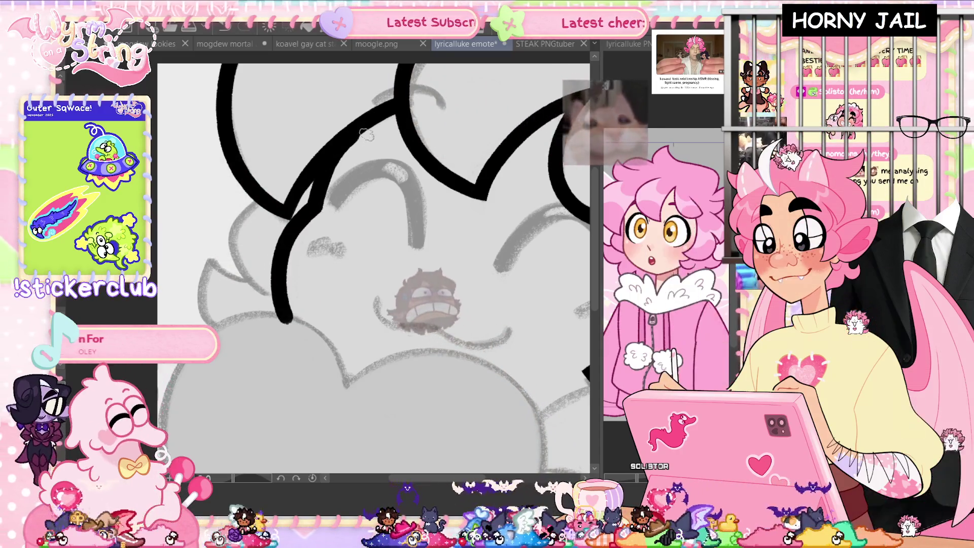
{"action": "left_click_drag", "start_coordinate": [375, 238], "coordinate": [287, 139]}
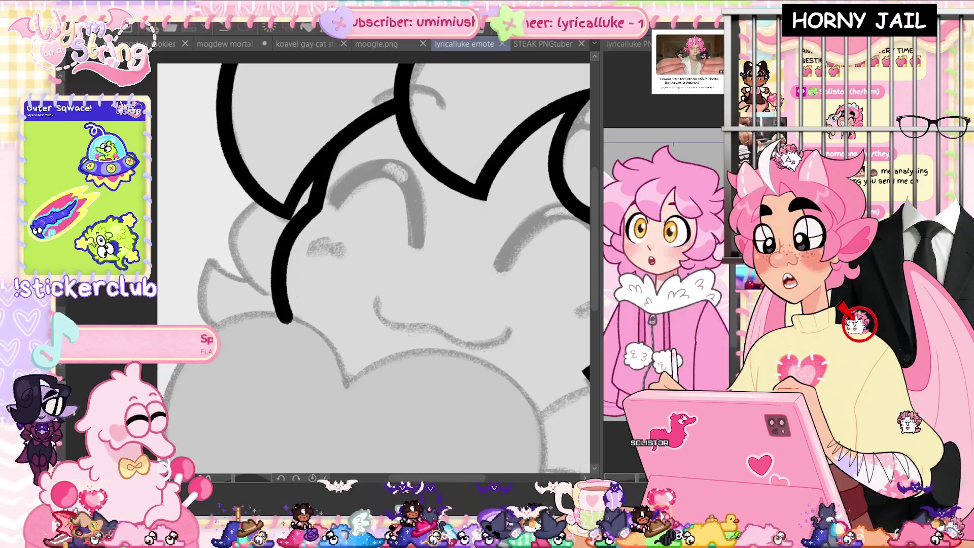
{"action": "mouse_move", "coordinate": [259, 200]}
{"action": "left_mouse_down"}
{"action": "mouse_move", "coordinate": [288, 311]}
{"action": "mouse_move", "coordinate": [298, 300]}
{"action": "left_mouse_up"}
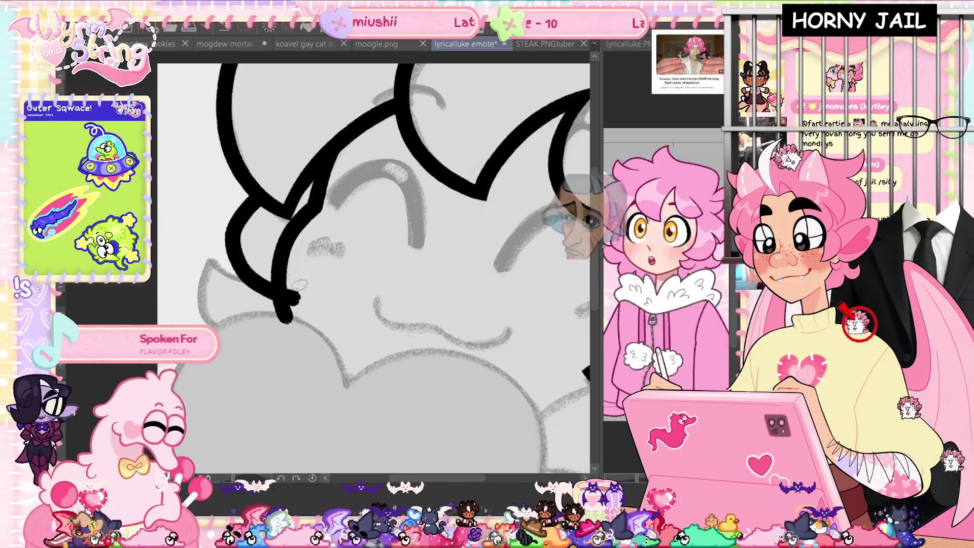
{"action": "mouse_move", "coordinate": [202, 260]}
{"action": "left_mouse_down"}
{"action": "mouse_move", "coordinate": [230, 283]}
{"action": "mouse_move", "coordinate": [209, 271]}
{"action": "left_mouse_up"}
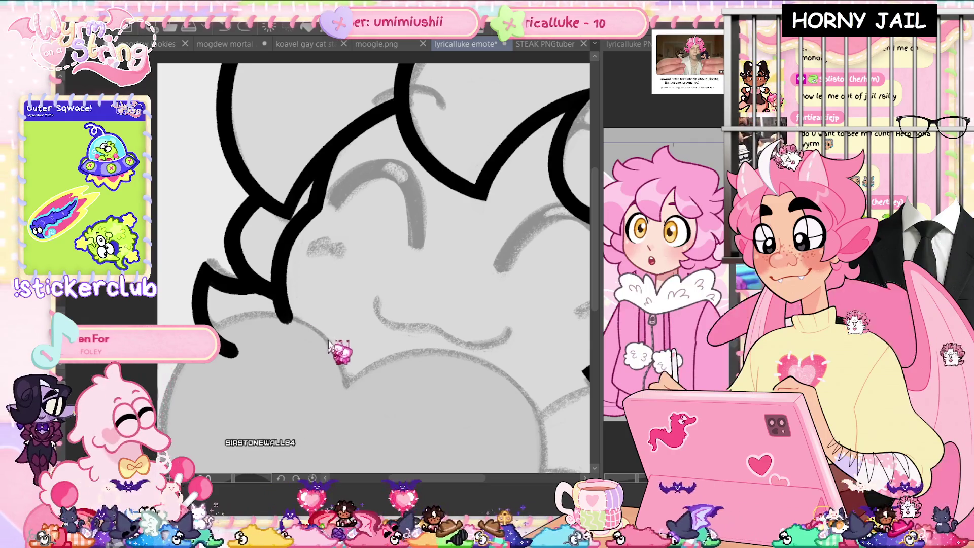
{"action": "left_click_drag", "start_coordinate": [239, 483], "coordinate": [404, 318]}
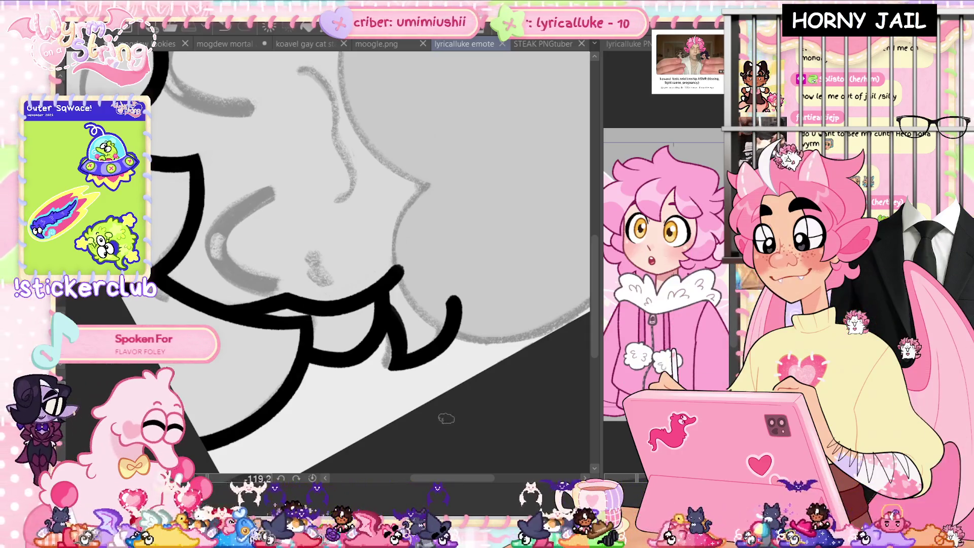
- Ink the wavy smiling cat-like mouth after a few retries, then save
{"action": "scroll", "coordinate": [354, 336], "scroll_direction": "up", "scroll_amount": 3}
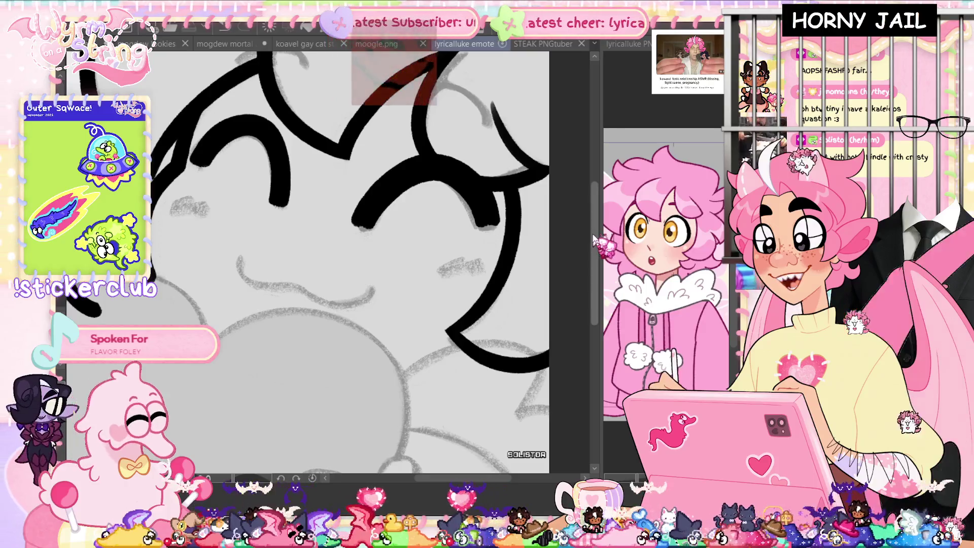
{"action": "left_click_drag", "start_coordinate": [311, 290], "coordinate": [376, 305]}
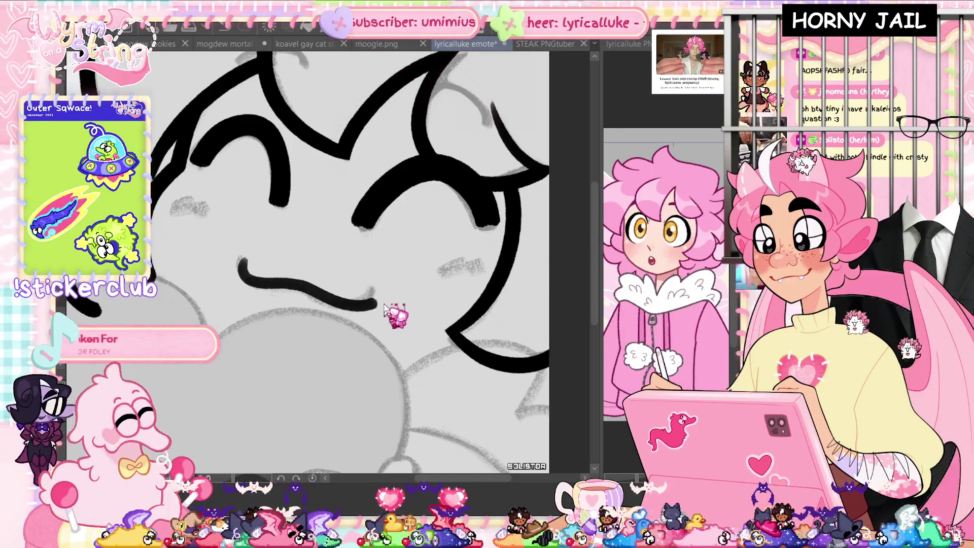
{"action": "key", "text": "ctrl+z"}
{"action": "left_click", "coordinate": [242, 266]}
{"action": "left_click_drag", "start_coordinate": [300, 290], "coordinate": [378, 292]}
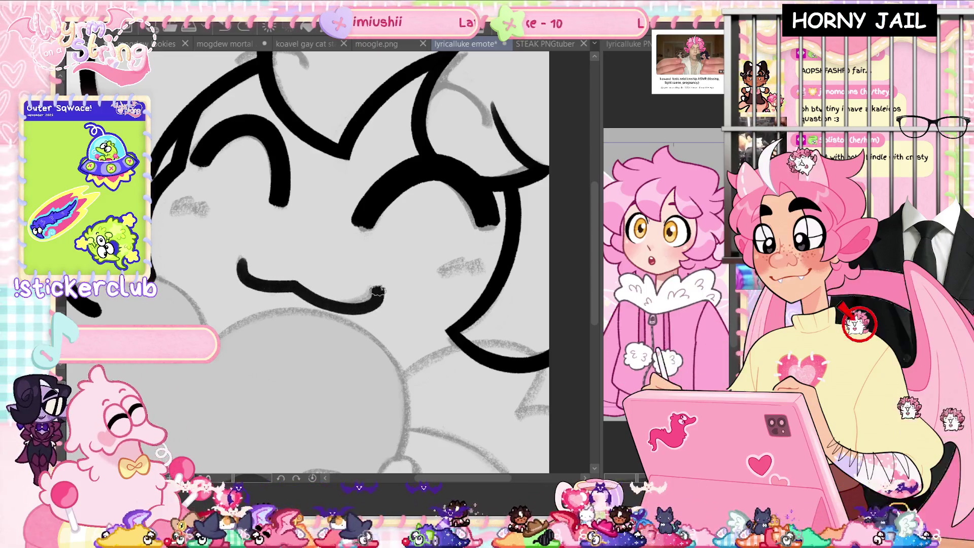
{"action": "key", "text": "ctrl+z"}
{"action": "mouse_move", "coordinate": [245, 268]}
{"action": "left_mouse_down"}
{"action": "mouse_move", "coordinate": [320, 303]}
{"action": "mouse_move", "coordinate": [366, 291]}
{"action": "left_mouse_up"}
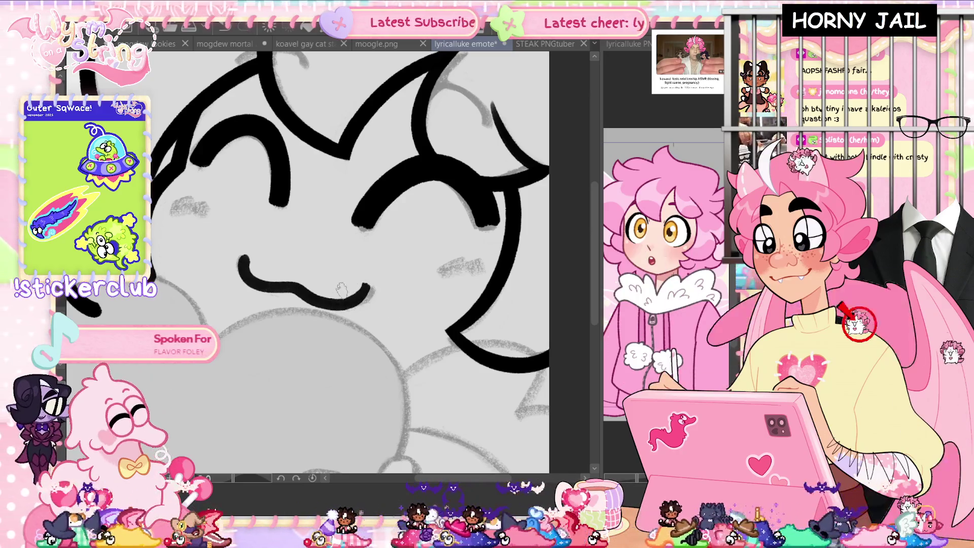
{"action": "key", "text": "ctrl+s"}
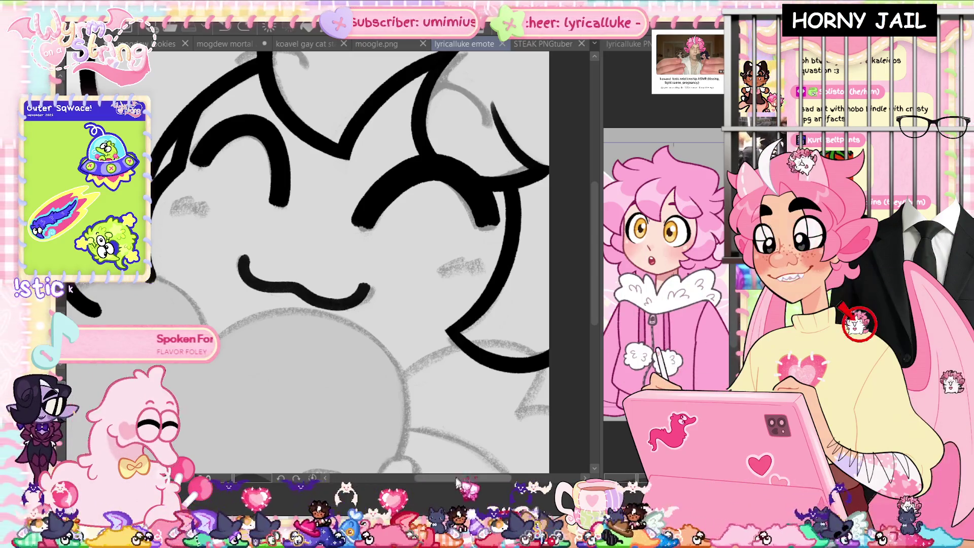
- Ink a hair curl on the right of the head, trim its tail, and save
{"action": "left_click_drag", "start_coordinate": [455, 479], "coordinate": [443, 485]}
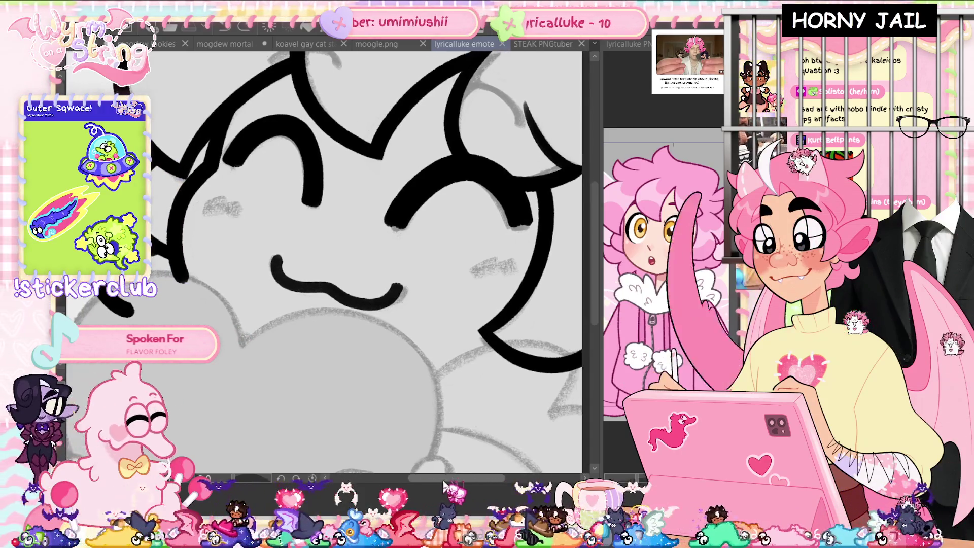
{"action": "scroll", "coordinate": [340, 264], "scroll_direction": "up", "scroll_amount": 3}
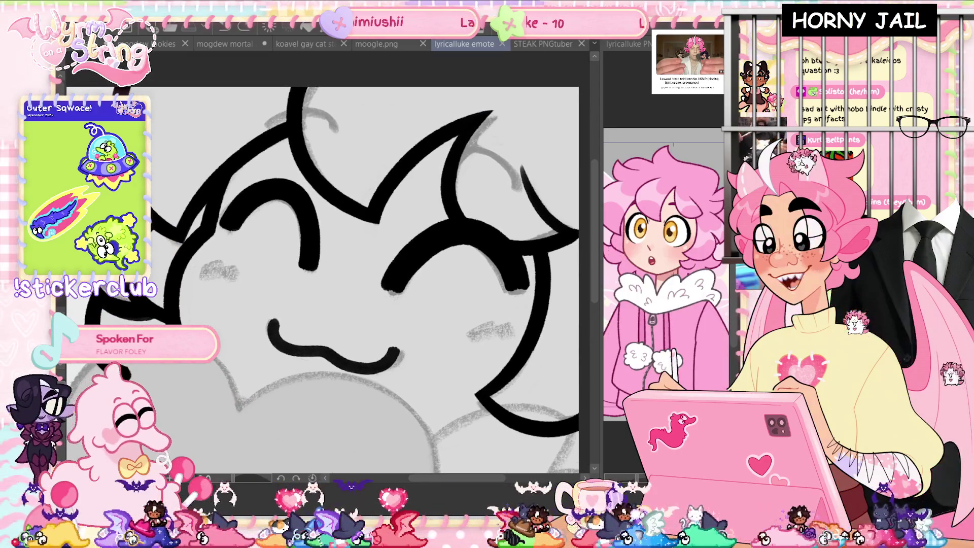
{"action": "left_click_drag", "start_coordinate": [477, 143], "coordinate": [516, 190]}
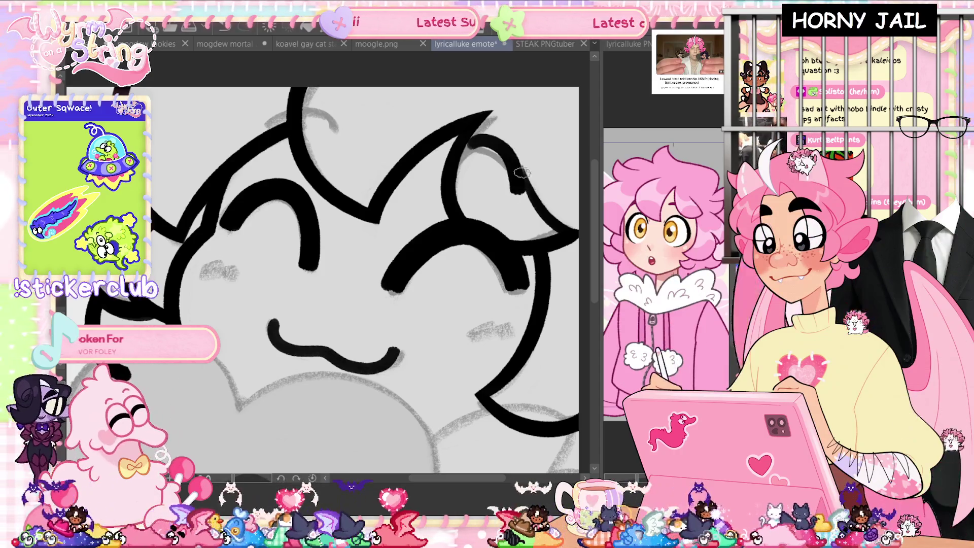
{"action": "key", "text": "ctrl+z"}
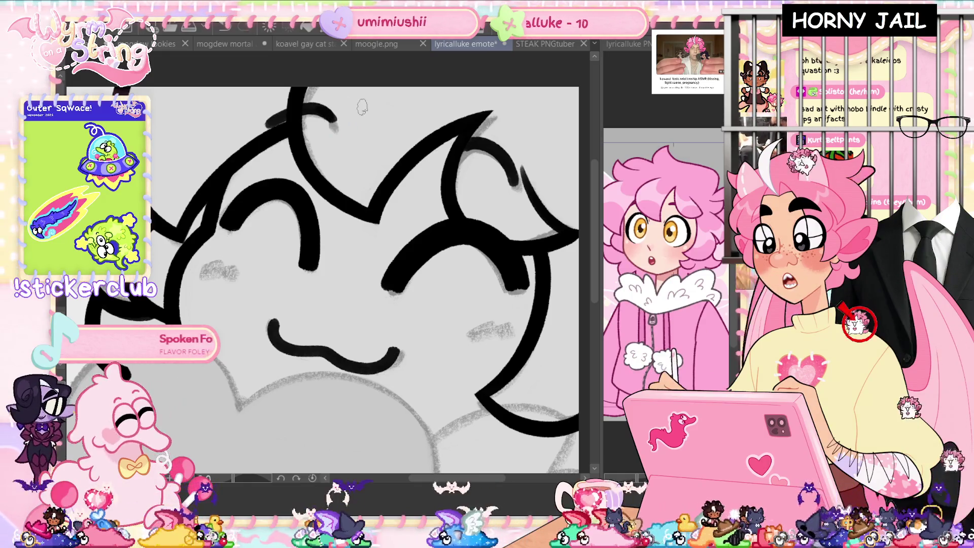
{"action": "key", "text": "ctrl+s"}
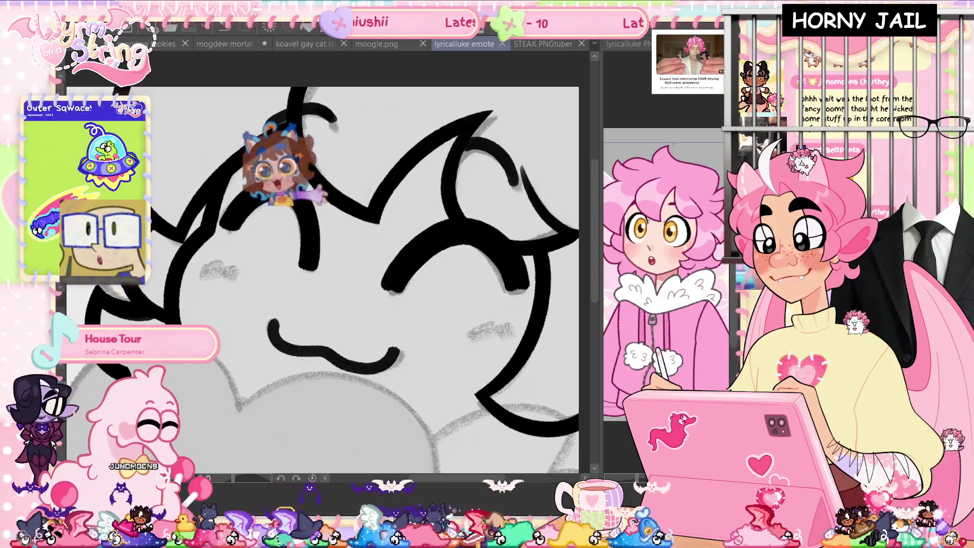
- Zoom out one step to see more of the face
{"action": "key", "text": "ctrl+minus"}
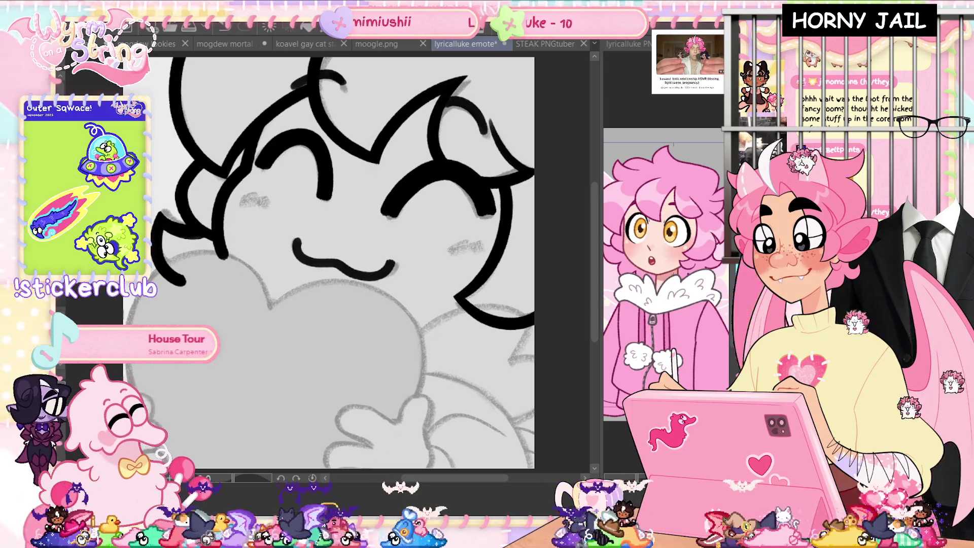
- Fit the whole canvas in the window and check the last line with undo and redo
{"action": "scroll", "coordinate": [167, 209], "scroll_direction": "up", "scroll_amount": 4}
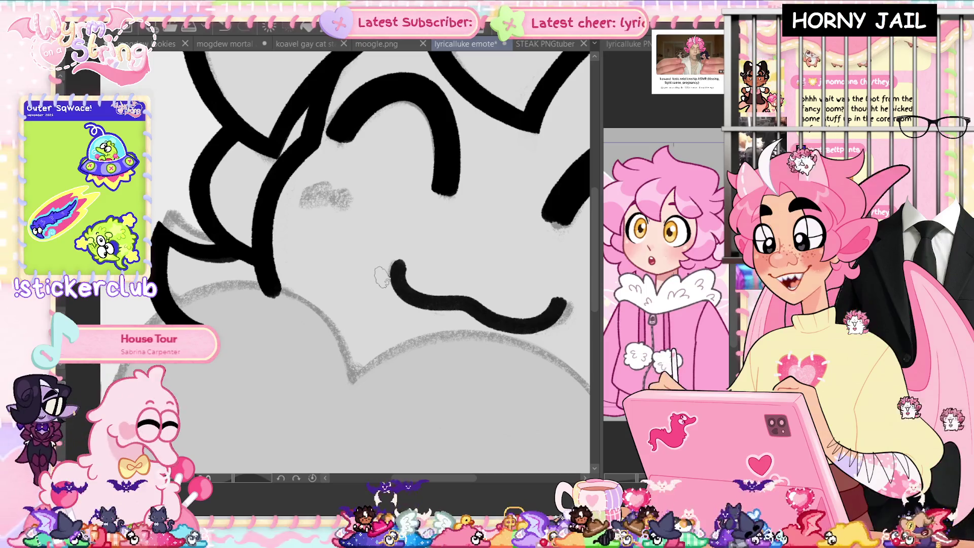
{"action": "key", "text": "ctrl+0"}
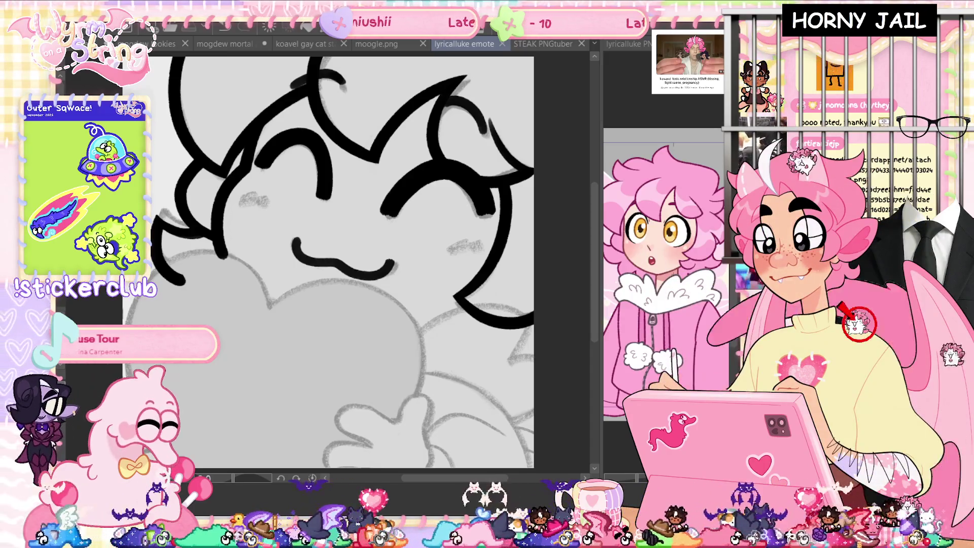
{"action": "key", "text": "ctrl+z"}
{"action": "key", "text": "ctrl+y"}
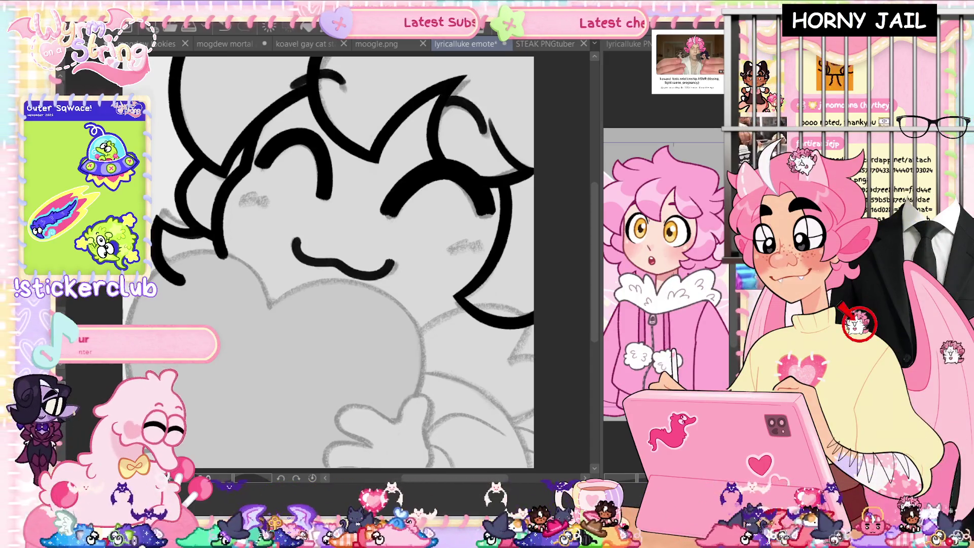
- Ink a hair line along the top of the head and save
{"action": "left_click_drag", "start_coordinate": [293, 84], "coordinate": [345, 85]}
{"action": "scroll", "coordinate": [485, 313], "scroll_direction": "up", "scroll_amount": 2}
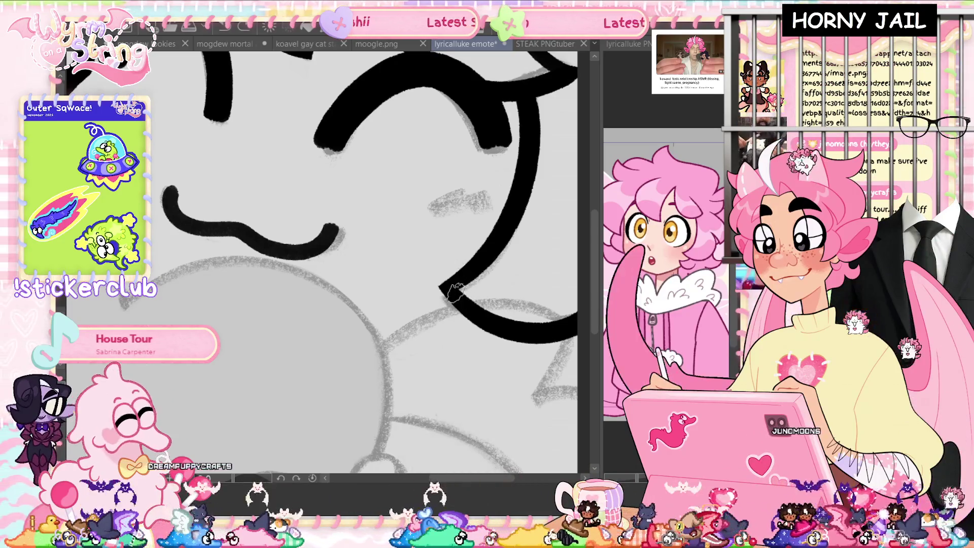
{"action": "scroll", "coordinate": [512, 328], "scroll_direction": "down", "scroll_amount": 3}
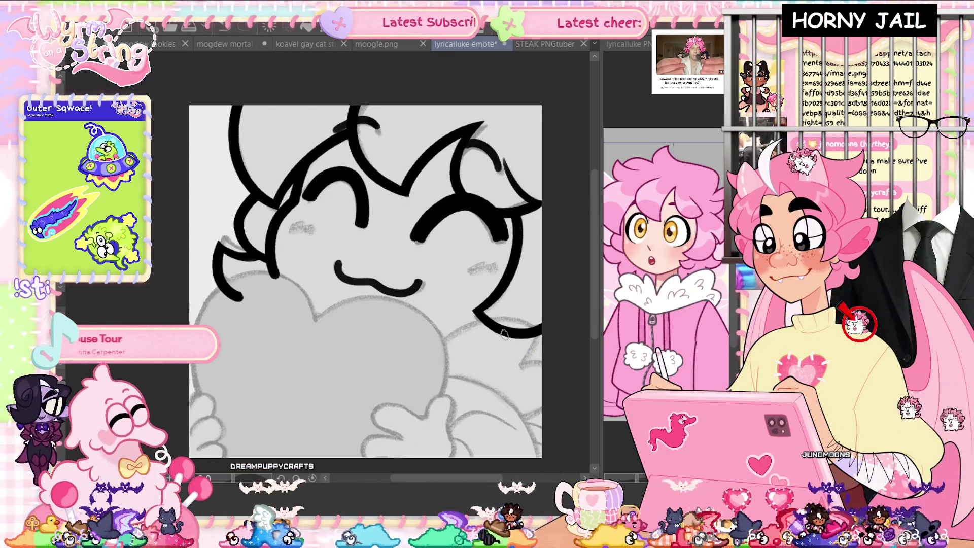
{"action": "key", "text": "ctrl+s"}
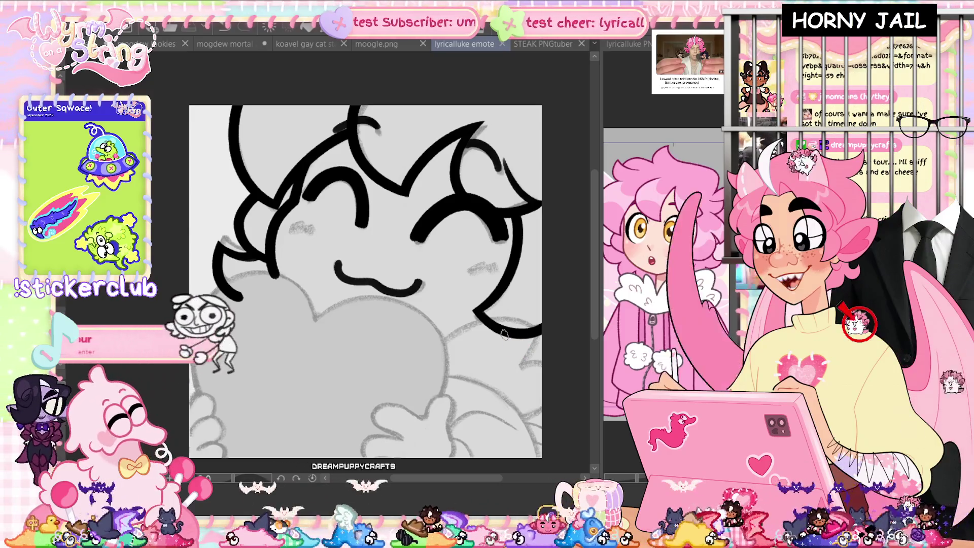
{"action": "scroll", "coordinate": [522, 408], "scroll_direction": "up", "scroll_amount": 2}
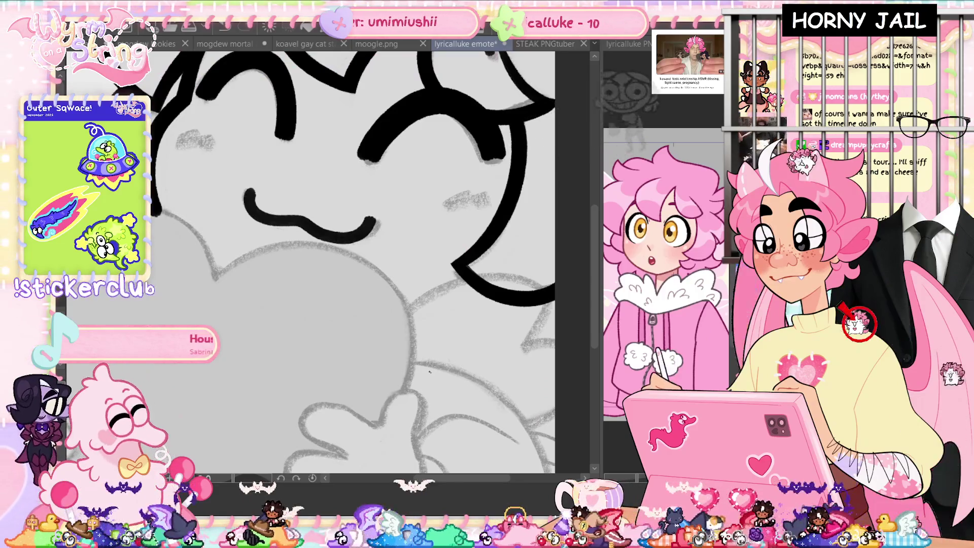
- Ink a hair strand down the right edge of the drawing
{"action": "left_click_drag", "start_coordinate": [355, 254], "coordinate": [297, 193]}
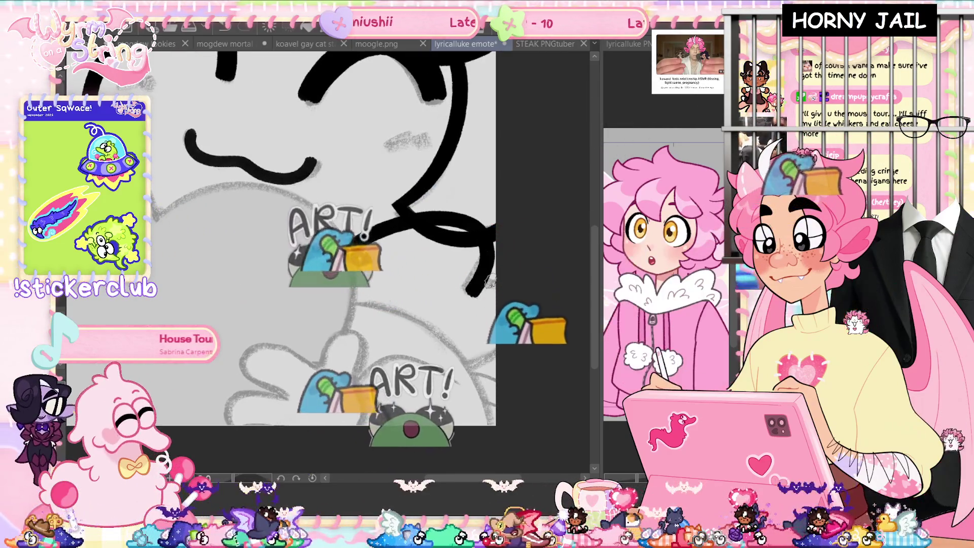
{"action": "left_click_drag", "start_coordinate": [474, 239], "coordinate": [486, 282]}
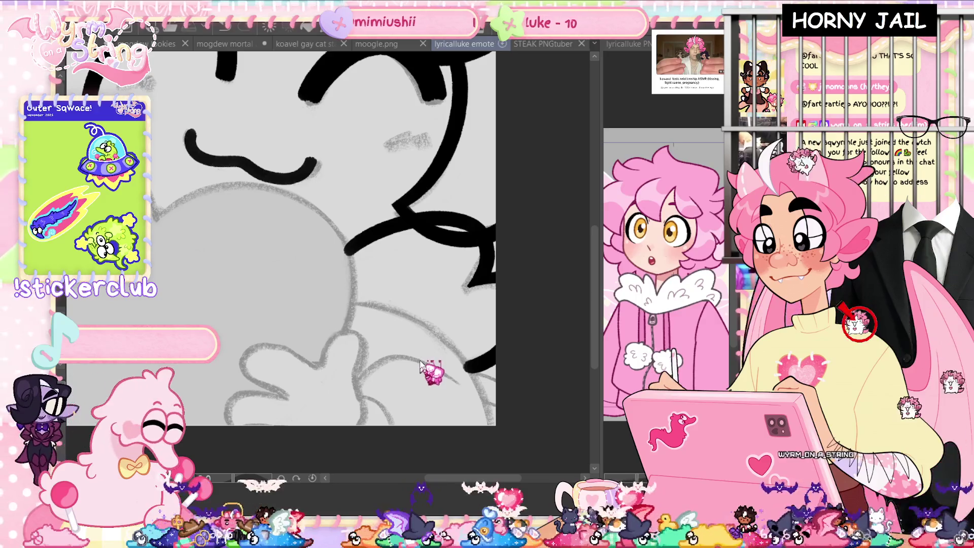
{"action": "left_click_drag", "start_coordinate": [460, 389], "coordinate": [400, 308]}
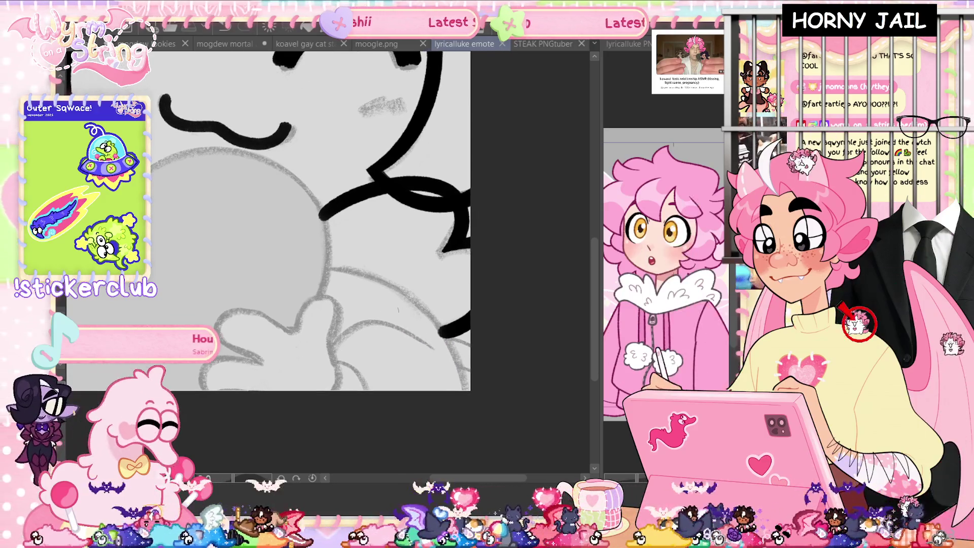
{"action": "mouse_move", "coordinate": [431, 347]}
{"action": "left_mouse_down"}
{"action": "mouse_move", "coordinate": [370, 323]}
{"action": "mouse_move", "coordinate": [321, 353]}
{"action": "left_mouse_up"}
{"action": "key", "text": "ctrl+z"}
- Ink the long curving hair strand down to the canvas bottom, add a short stroke, and save
{"action": "mouse_move", "coordinate": [467, 387]}
{"action": "left_mouse_down"}
{"action": "mouse_move", "coordinate": [401, 294]}
{"action": "mouse_move", "coordinate": [323, 274]}
{"action": "left_mouse_up"}
{"action": "key", "text": "ctrl+z"}
{"action": "mouse_move", "coordinate": [464, 363]}
{"action": "left_mouse_down"}
{"action": "mouse_move", "coordinate": [406, 297]}
{"action": "mouse_move", "coordinate": [326, 274]}
{"action": "left_mouse_up"}
{"action": "key", "text": "ctrl+z"}
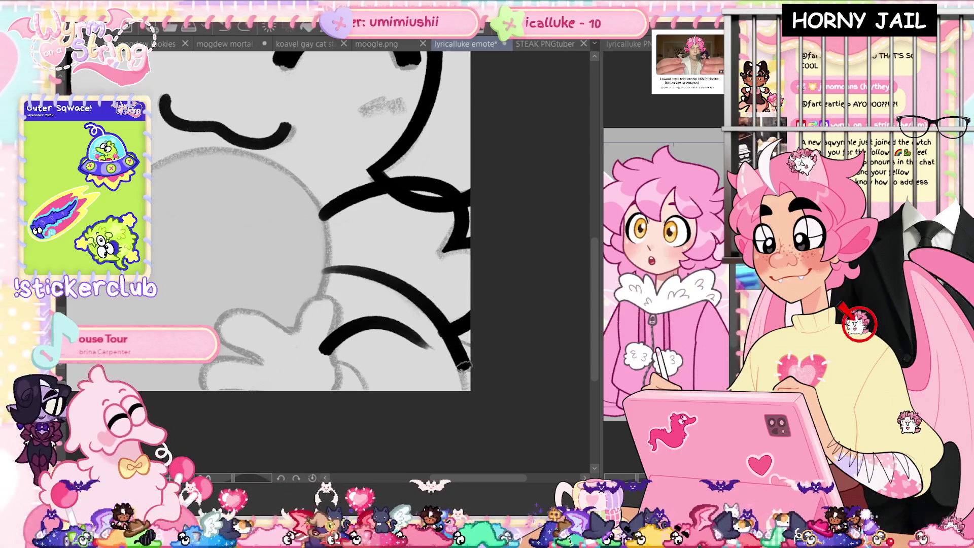
{"action": "left_click_drag", "start_coordinate": [328, 270], "coordinate": [468, 390]}
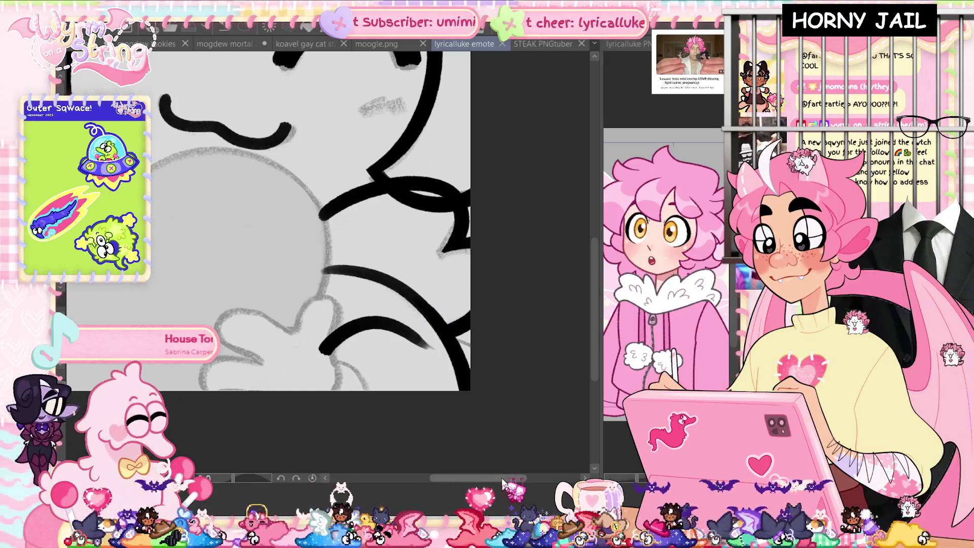
{"action": "left_click_drag", "start_coordinate": [335, 363], "coordinate": [362, 407]}
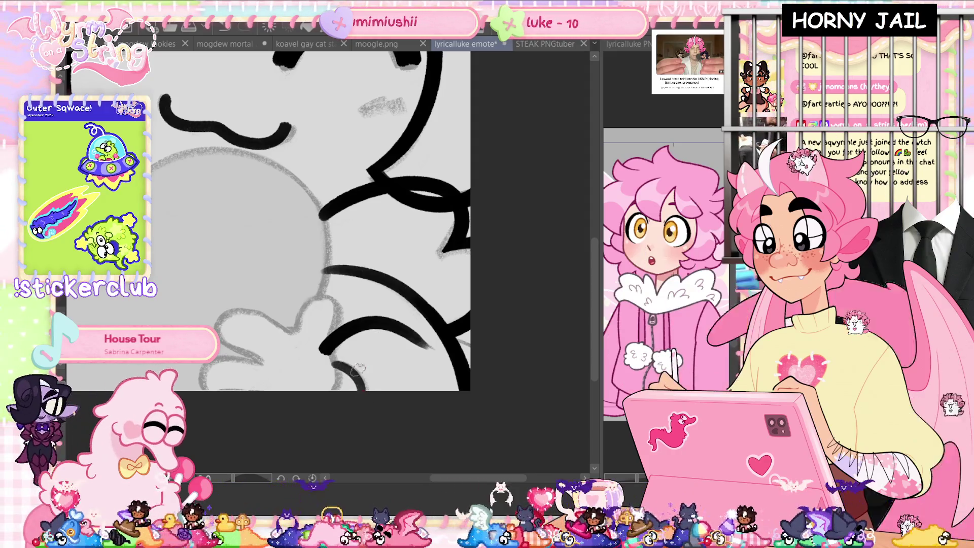
{"action": "key", "text": "ctrl+s"}
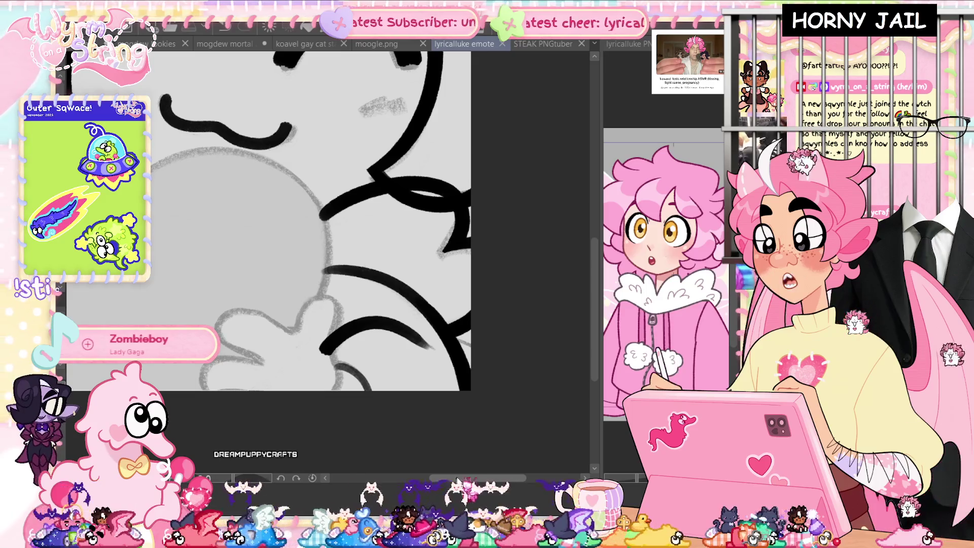
- Scroll the view left and up toward the heart's left side
{"action": "scroll", "coordinate": [328, 221], "scroll_direction": "left", "scroll_amount": 10}
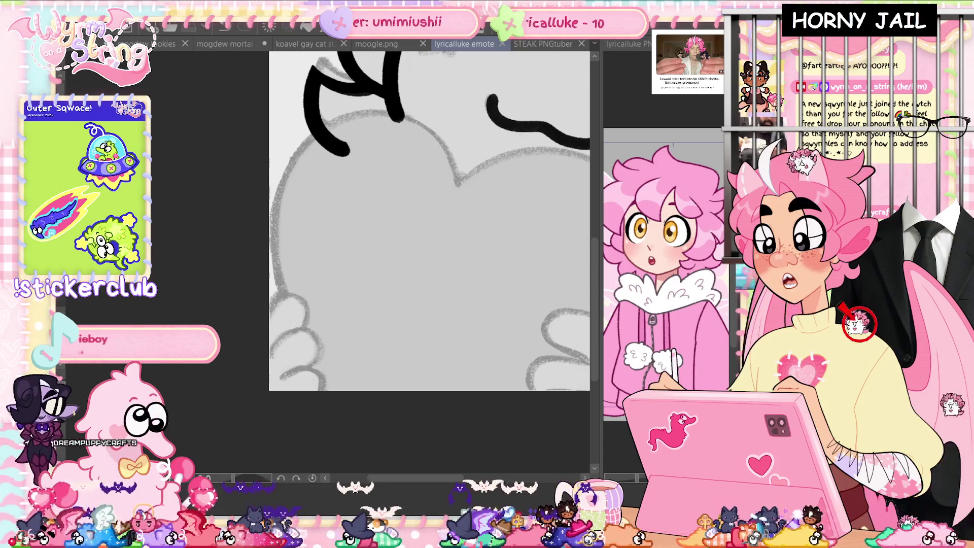
{"action": "scroll", "coordinate": [328, 220], "scroll_direction": "up", "scroll_amount": 5}
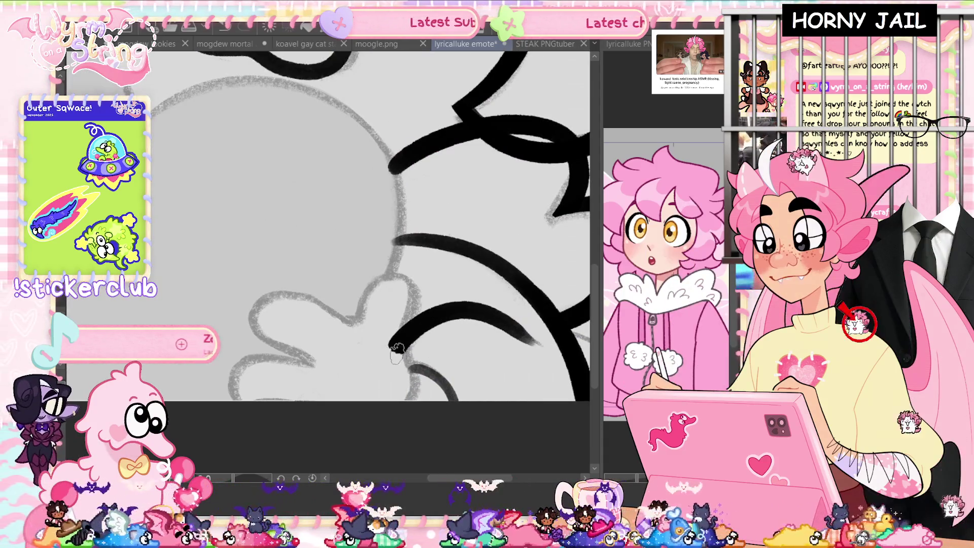
- Ink the lower end of the hair loop, redrawing discarded strokes, and save the emote
{"action": "left_click_drag", "start_coordinate": [399, 349], "coordinate": [397, 351]}
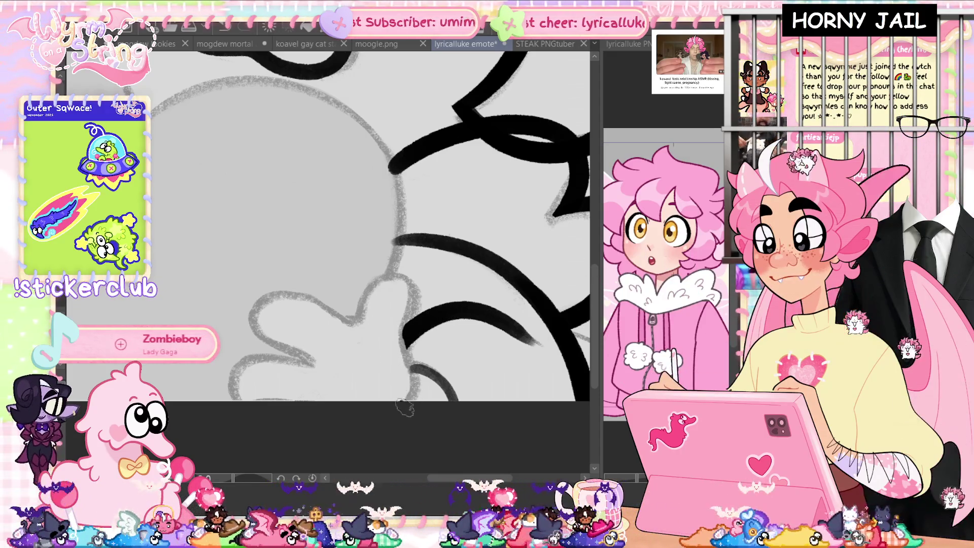
{"action": "left_click_drag", "start_coordinate": [403, 412], "coordinate": [405, 335]}
{"action": "key", "text": "ctrl+z"}
{"action": "mouse_move", "coordinate": [345, 325]}
{"action": "left_mouse_down"}
{"action": "mouse_move", "coordinate": [421, 310]}
{"action": "mouse_move", "coordinate": [406, 343]}
{"action": "mouse_move", "coordinate": [355, 299]}
{"action": "mouse_move", "coordinate": [421, 292]}
{"action": "mouse_move", "coordinate": [408, 401]}
{"action": "left_mouse_up"}
{"action": "key", "text": "ctrl+z"}
{"action": "key", "text": "ctrl+z"}
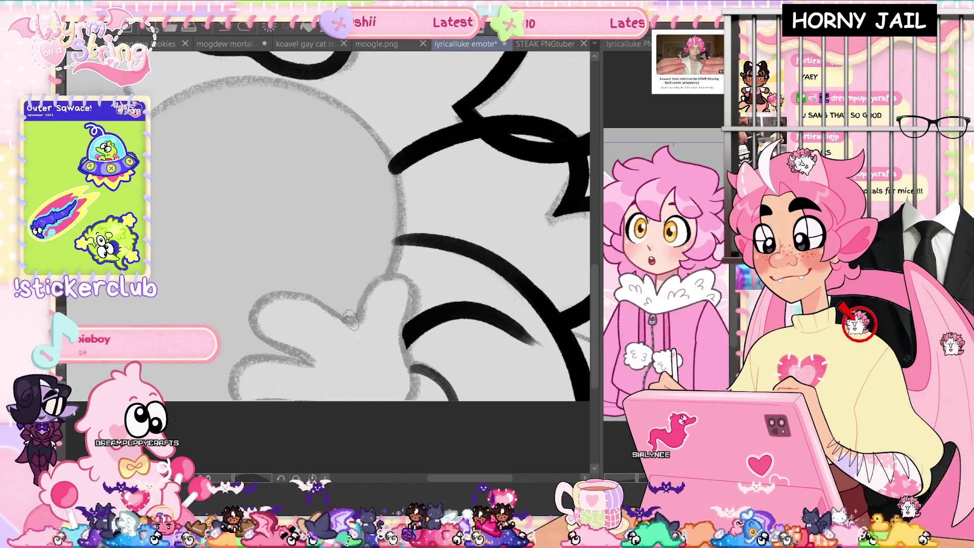
{"action": "left_click_drag", "start_coordinate": [399, 277], "coordinate": [406, 339]}
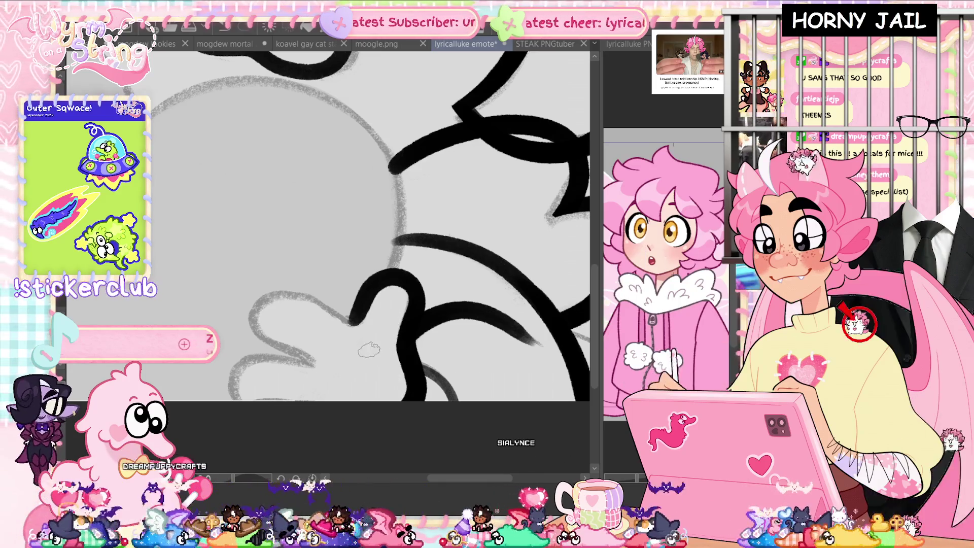
{"action": "key", "text": "ctrl+s"}
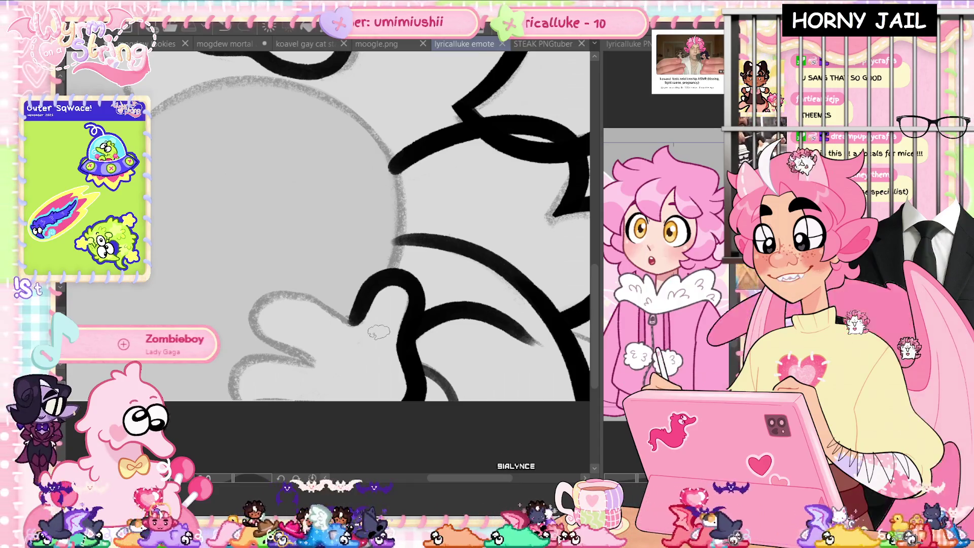
- Ink the outline around the lower fingers, retrying until it sits wider and lower
{"action": "mouse_move", "coordinate": [355, 321]}
{"action": "left_mouse_down"}
{"action": "mouse_move", "coordinate": [246, 312]}
{"action": "mouse_move", "coordinate": [312, 358]}
{"action": "left_mouse_up"}
{"action": "key", "text": "ctrl+z"}
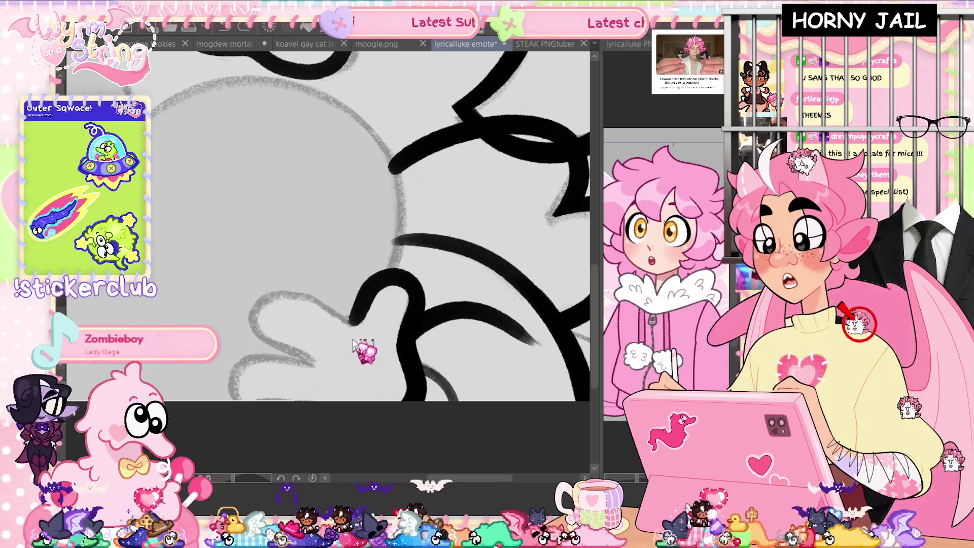
{"action": "mouse_move", "coordinate": [360, 310]}
{"action": "left_mouse_down"}
{"action": "mouse_move", "coordinate": [343, 319]}
{"action": "mouse_move", "coordinate": [300, 288]}
{"action": "mouse_move", "coordinate": [260, 330]}
{"action": "left_mouse_up"}
{"action": "key", "text": "ctrl+z"}
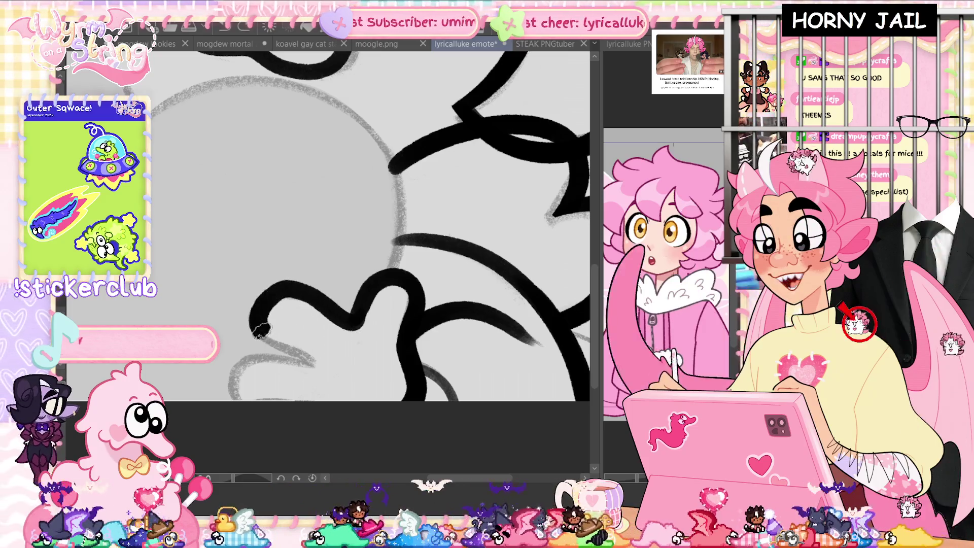
{"action": "key", "text": "ctrl+z"}
{"action": "mouse_move", "coordinate": [355, 319]}
{"action": "left_mouse_down"}
{"action": "mouse_move", "coordinate": [299, 289]}
{"action": "mouse_move", "coordinate": [257, 338]}
{"action": "mouse_move", "coordinate": [231, 455]}
{"action": "left_mouse_up"}
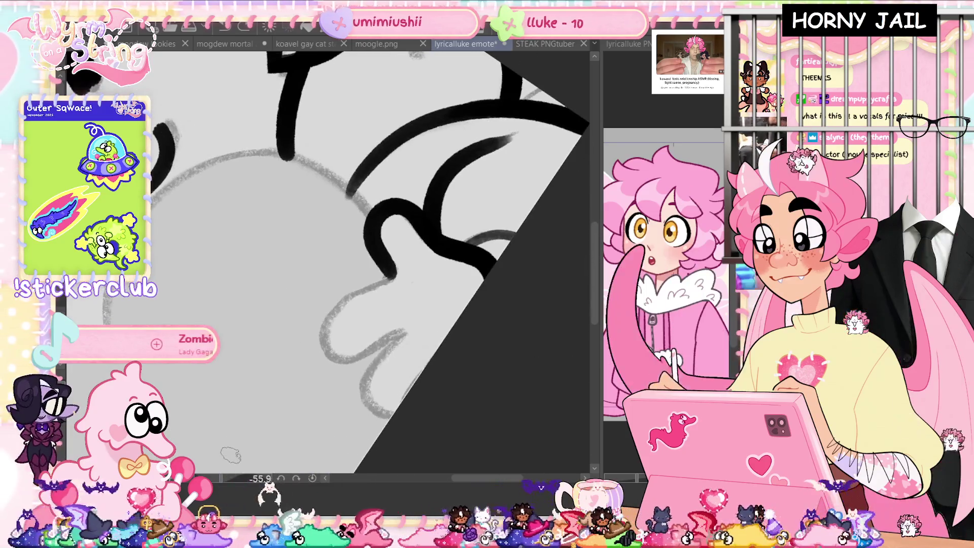
- Ink the curved lower hand stroke, the sketch curve up to the knuckle, and the finger loop
{"action": "mouse_move", "coordinate": [395, 272]}
{"action": "left_mouse_down"}
{"action": "mouse_move", "coordinate": [363, 297]}
{"action": "mouse_move", "coordinate": [340, 363]}
{"action": "left_mouse_up"}
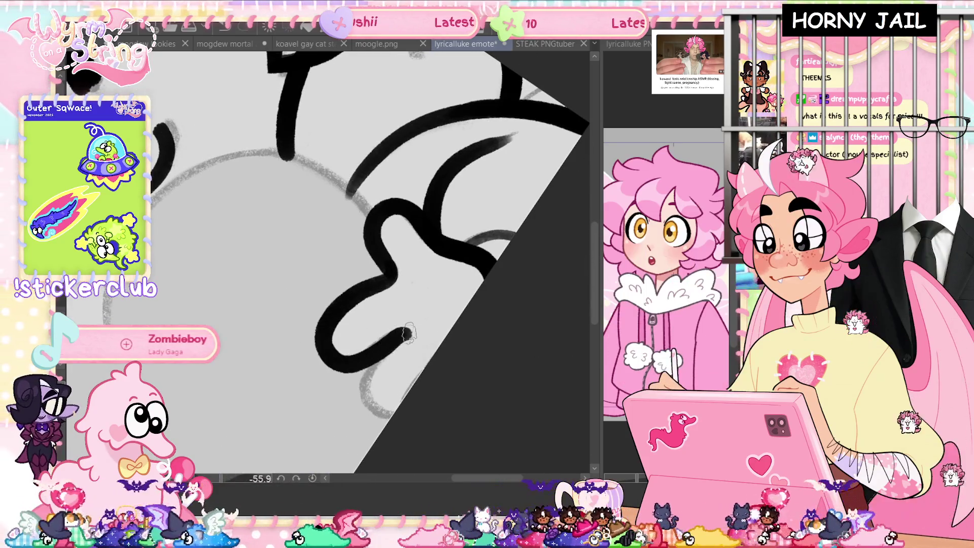
{"action": "key", "text": "ctrl+z"}
{"action": "mouse_move", "coordinate": [406, 333]}
{"action": "left_mouse_down"}
{"action": "mouse_move", "coordinate": [366, 370]}
{"action": "mouse_move", "coordinate": [387, 423]}
{"action": "left_mouse_up"}
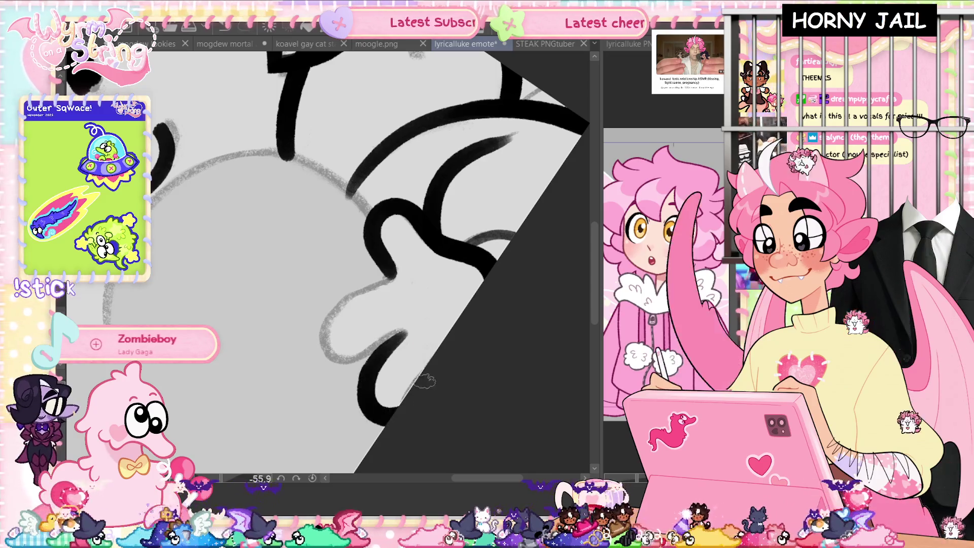
{"action": "key", "text": "ctrl+z"}
{"action": "left_click_drag", "start_coordinate": [403, 334], "coordinate": [398, 406]}
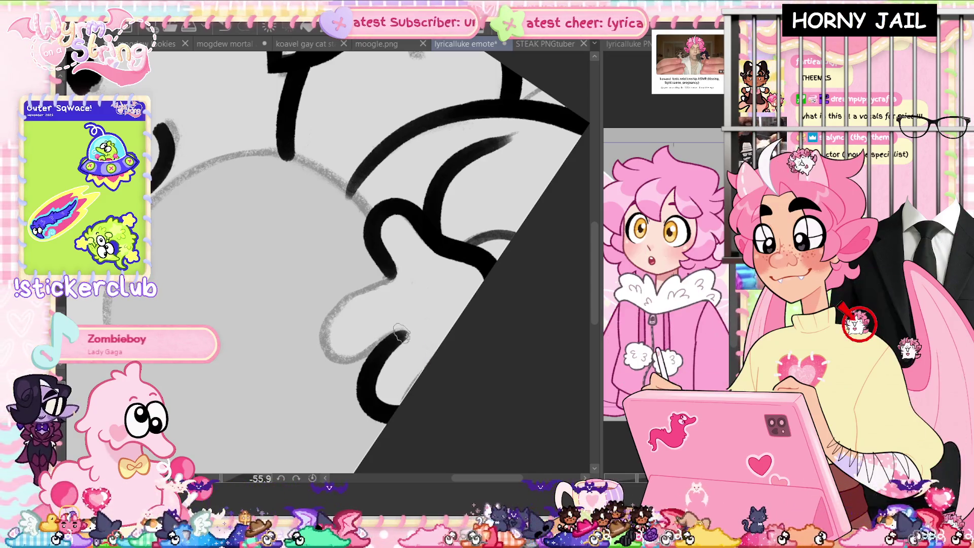
{"action": "left_click_drag", "start_coordinate": [335, 361], "coordinate": [382, 287]}
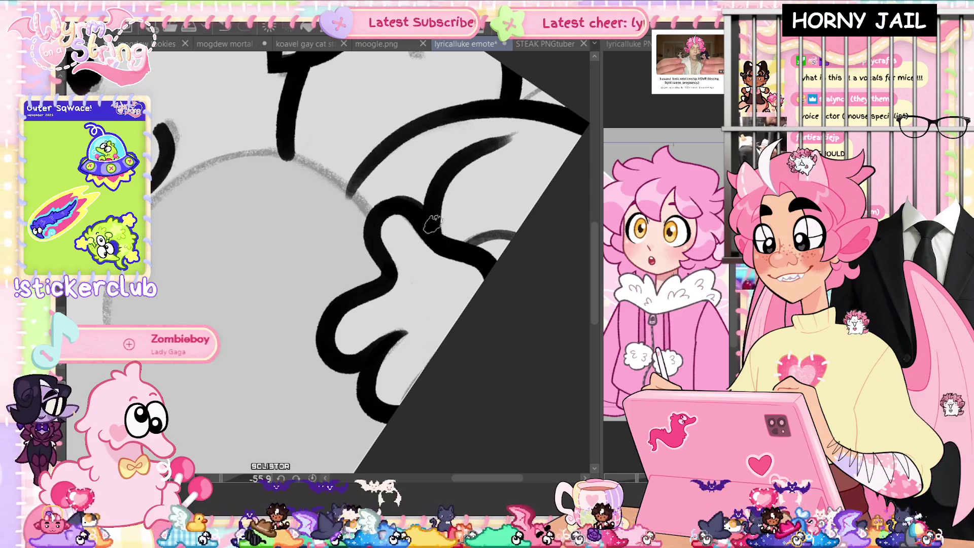
{"action": "left_click_drag", "start_coordinate": [406, 203], "coordinate": [381, 219]}
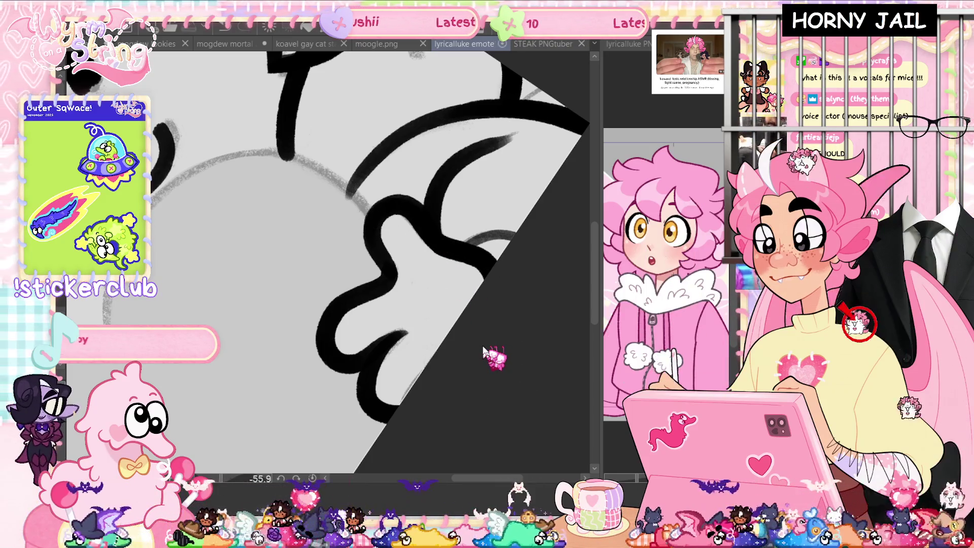
- Save the emote, reset the view rotation, and create a new 2000x2000 canvas
{"action": "key", "text": "ctrl+s"}
{"action": "key", "text": "ctrl+0"}
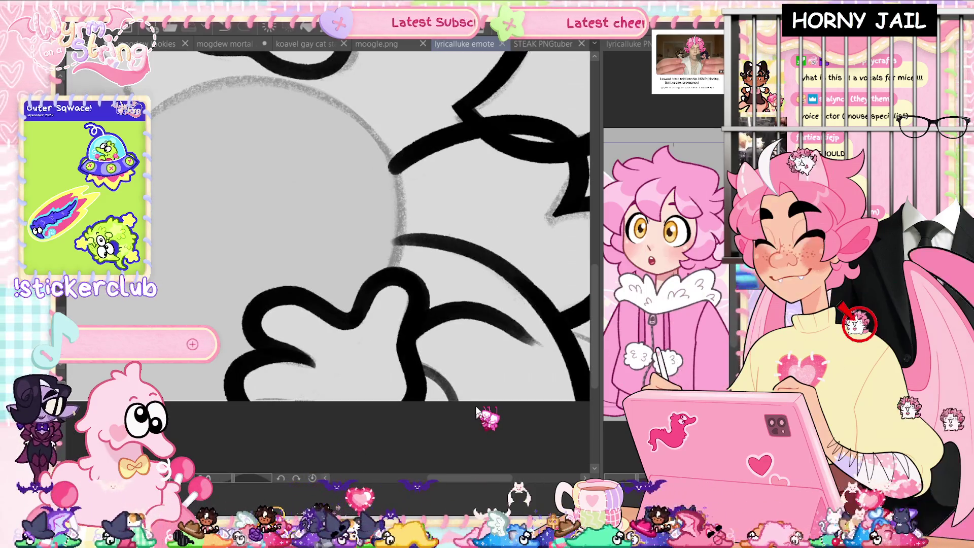
{"action": "key", "text": "ctrl+n"}
{"action": "left_click", "coordinate": [539, 43]}
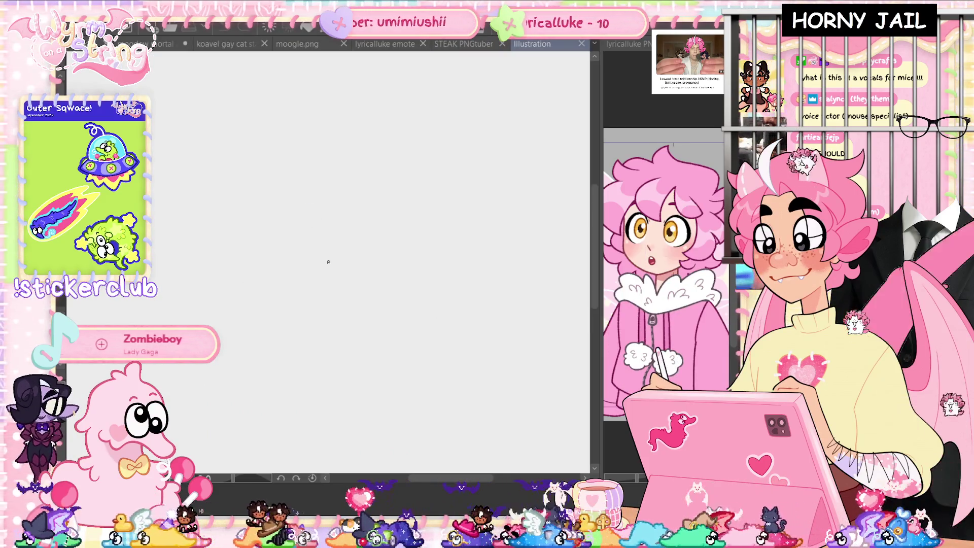
- Sketch the mouse's pointed snout, whiskers, round ear with inner curve, and a crescent above it
{"action": "mouse_move", "coordinate": [280, 258]}
{"action": "left_mouse_down"}
{"action": "mouse_move", "coordinate": [274, 300]}
{"action": "mouse_move", "coordinate": [312, 301]}
{"action": "left_mouse_up"}
{"action": "left_click_drag", "start_coordinate": [225, 262], "coordinate": [224, 288]}
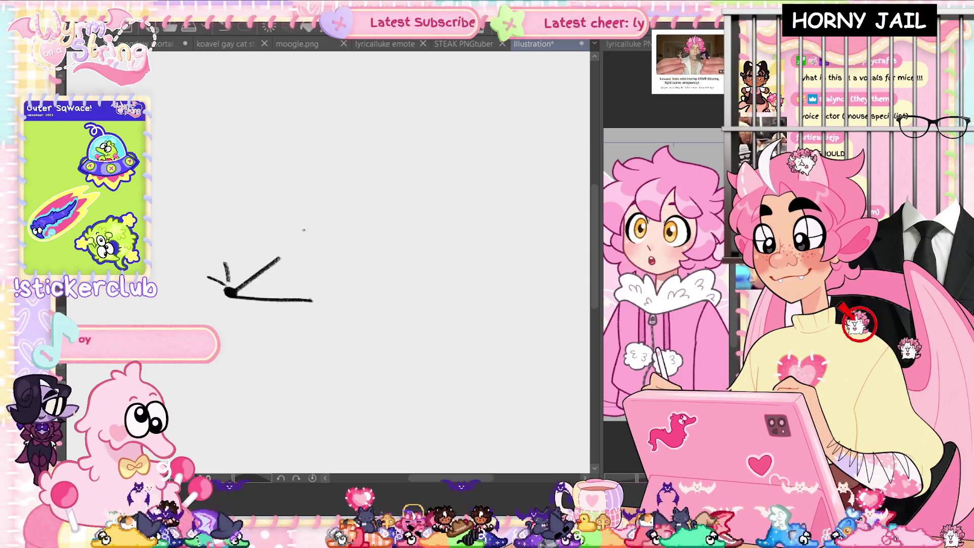
{"action": "left_click_drag", "start_coordinate": [327, 235], "coordinate": [321, 293]}
{"action": "key", "text": "ctrl+z"}
{"action": "key", "text": "ctrl+z"}
{"action": "left_click_drag", "start_coordinate": [326, 234], "coordinate": [324, 293]}
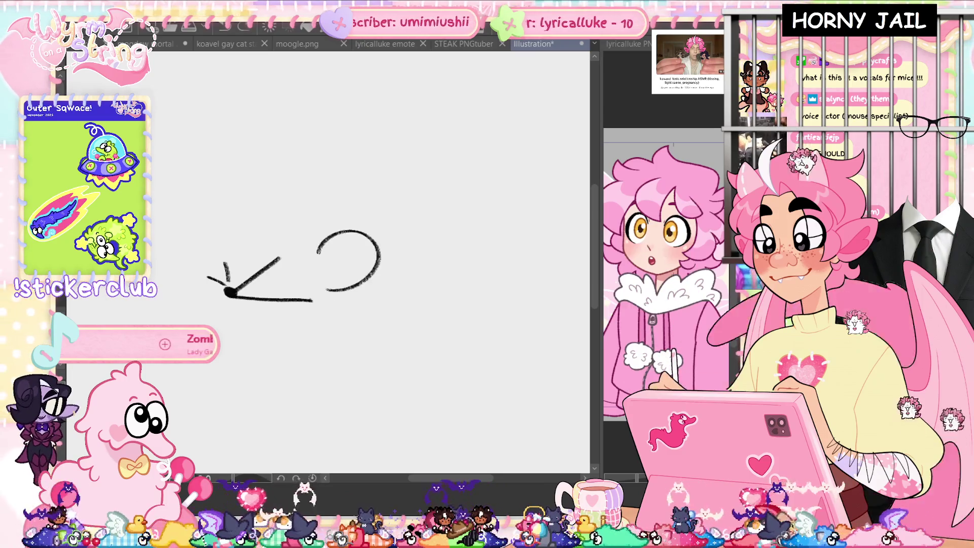
{"action": "left_click_drag", "start_coordinate": [327, 250], "coordinate": [329, 278]}
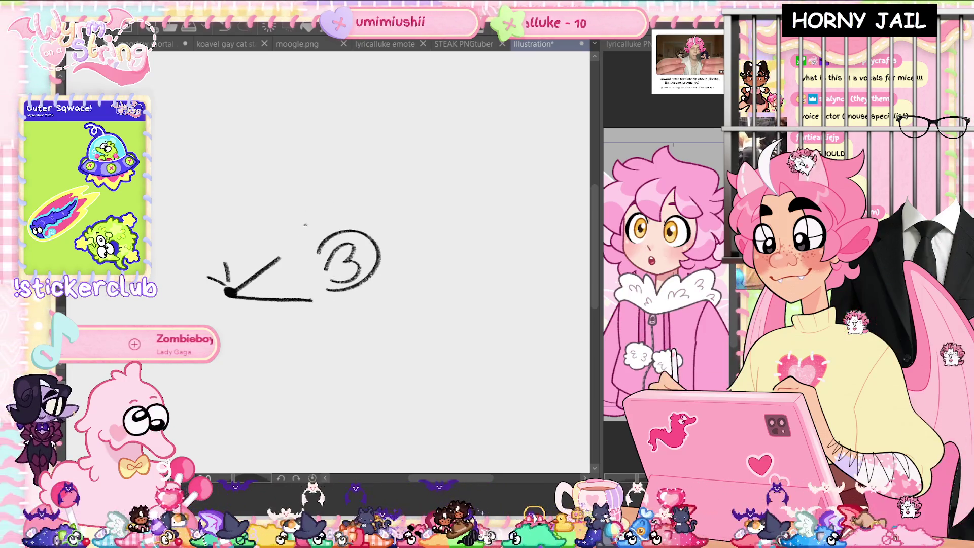
{"action": "left_click_drag", "start_coordinate": [319, 193], "coordinate": [304, 246]}
{"action": "left_click_drag", "start_coordinate": [319, 193], "coordinate": [305, 245]}
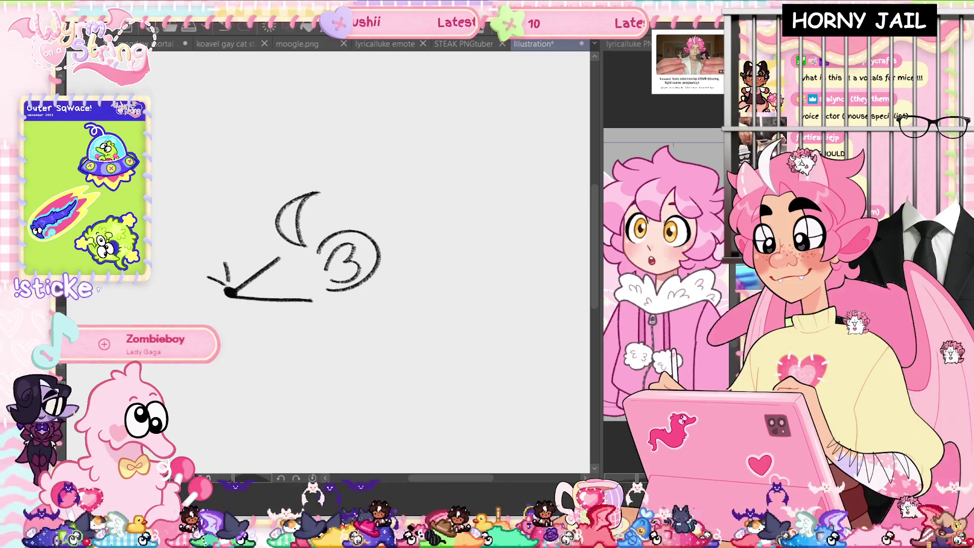
{"action": "mouse_move", "coordinate": [285, 205]}
{"action": "left_mouse_down"}
{"action": "mouse_move", "coordinate": [261, 260]}
{"action": "mouse_move", "coordinate": [277, 258]}
{"action": "left_mouse_up"}
- Dot in the mouse's eye, nose, and freckles on the snout and cheek
{"action": "left_click", "coordinate": [273, 273]}
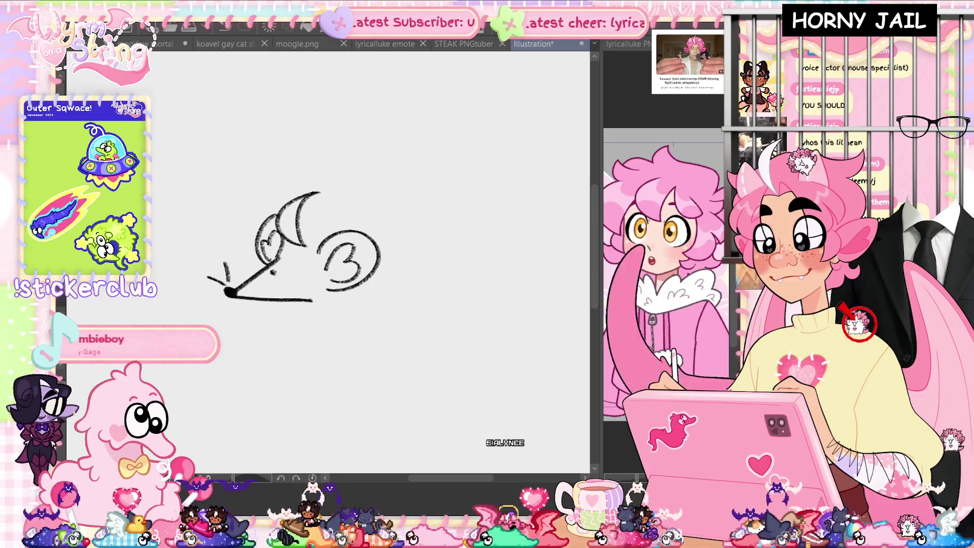
{"action": "left_click", "coordinate": [302, 280]}
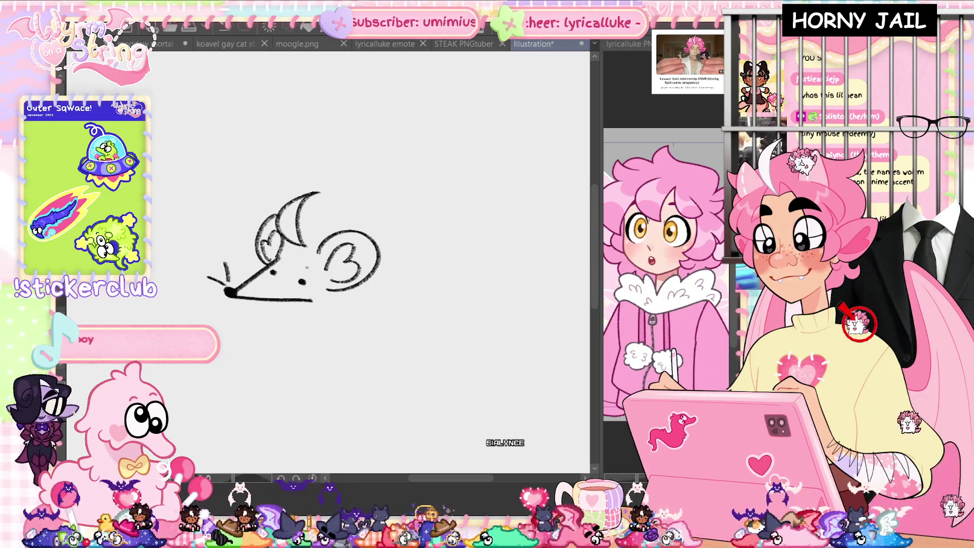
{"action": "left_click", "coordinate": [306, 268]}
{"action": "left_click", "coordinate": [303, 281]}
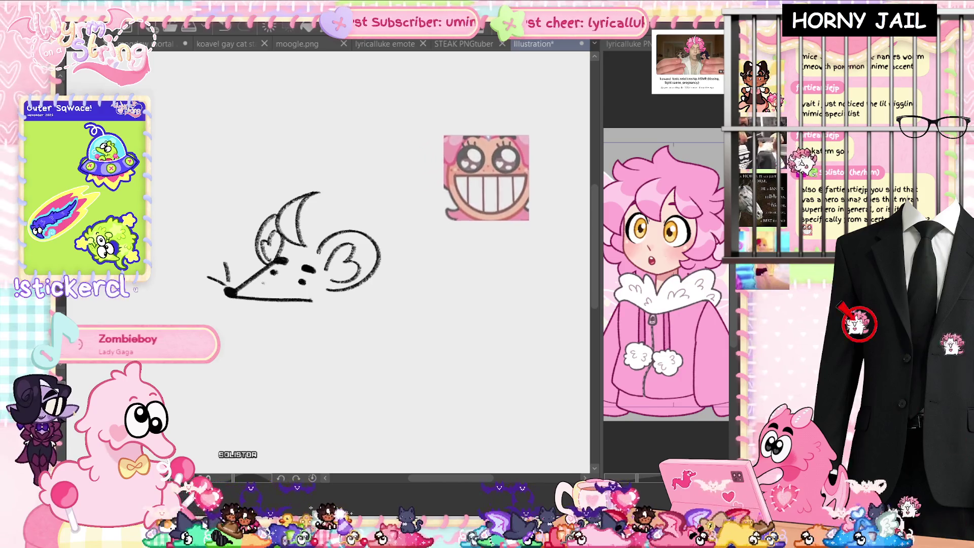
{"action": "left_click", "coordinate": [262, 281]}
{"action": "left_click", "coordinate": [266, 285]}
{"action": "left_click", "coordinate": [307, 293]}
{"action": "left_click", "coordinate": [303, 290]}
{"action": "left_click", "coordinate": [309, 291]}
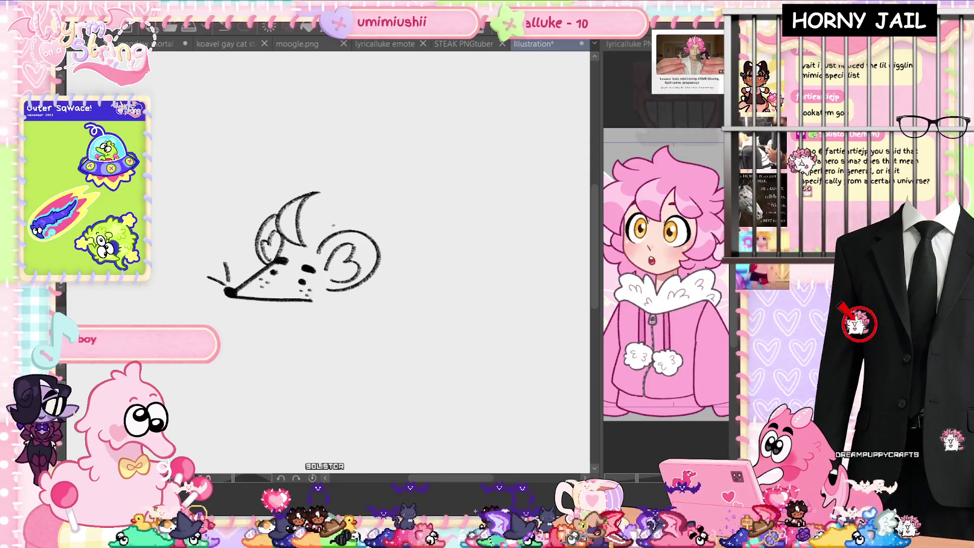
{"action": "mouse_move", "coordinate": [319, 239]}
{"action": "left_mouse_down"}
{"action": "mouse_move", "coordinate": [440, 277]}
{"action": "mouse_move", "coordinate": [337, 303]}
{"action": "mouse_move", "coordinate": [373, 298]}
{"action": "left_mouse_up"}
{"action": "key", "text": "ctrl+z"}
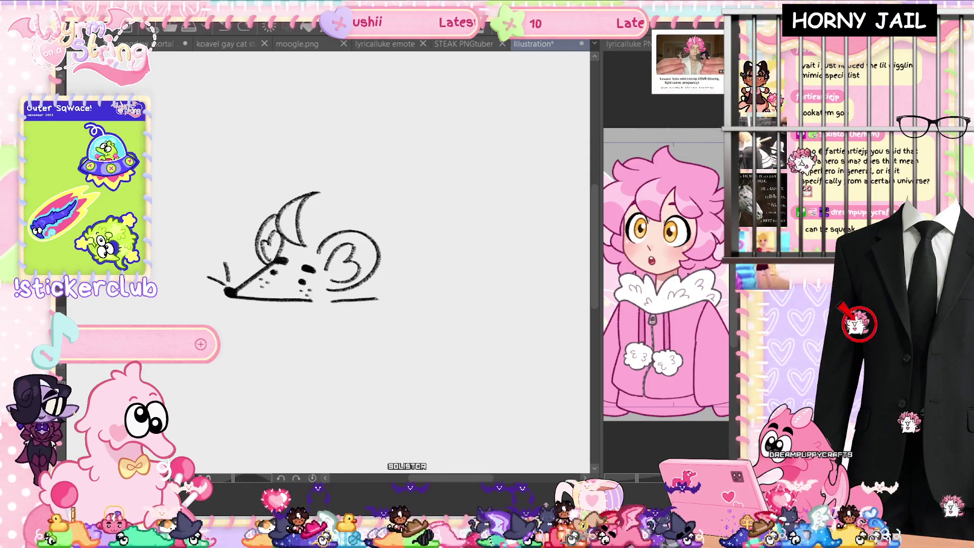
{"action": "key", "text": "ctrl+z"}
{"action": "key", "text": "ctrl+z"}
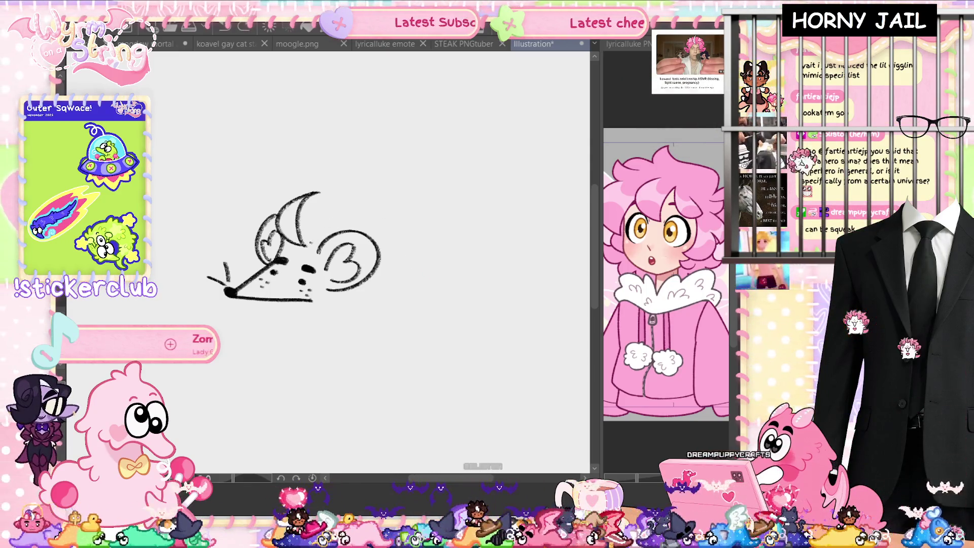
{"action": "key", "text": "ctrl+z"}
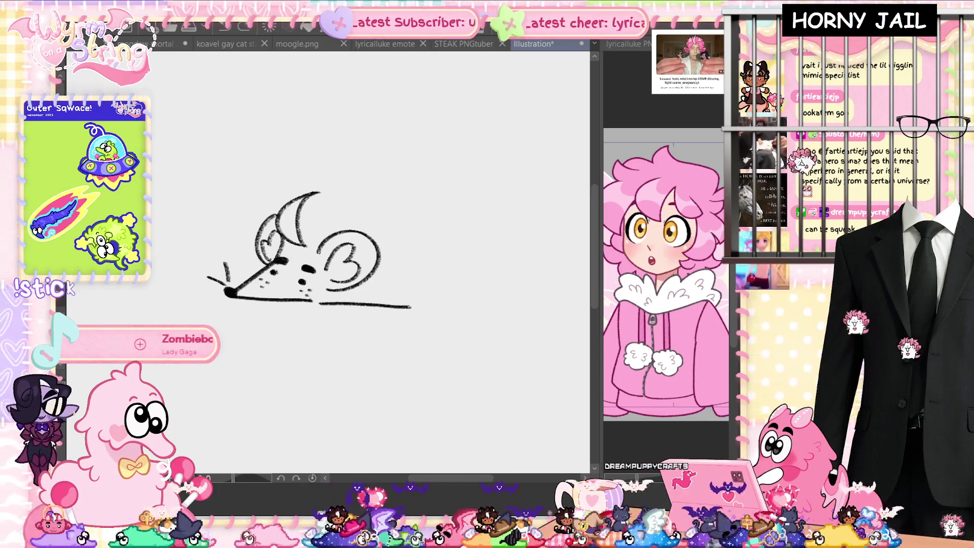
{"action": "key", "text": "ctrl+z"}
{"action": "left_click_drag", "start_coordinate": [318, 303], "coordinate": [407, 306]}
{"action": "key", "text": "ctrl+t"}
{"action": "mouse_move", "coordinate": [428, 150]}
{"action": "left_mouse_down"}
{"action": "mouse_move", "coordinate": [433, 132]}
{"action": "mouse_move", "coordinate": [428, 151]}
{"action": "left_mouse_up"}
{"action": "left_click", "coordinate": [269, 332]}
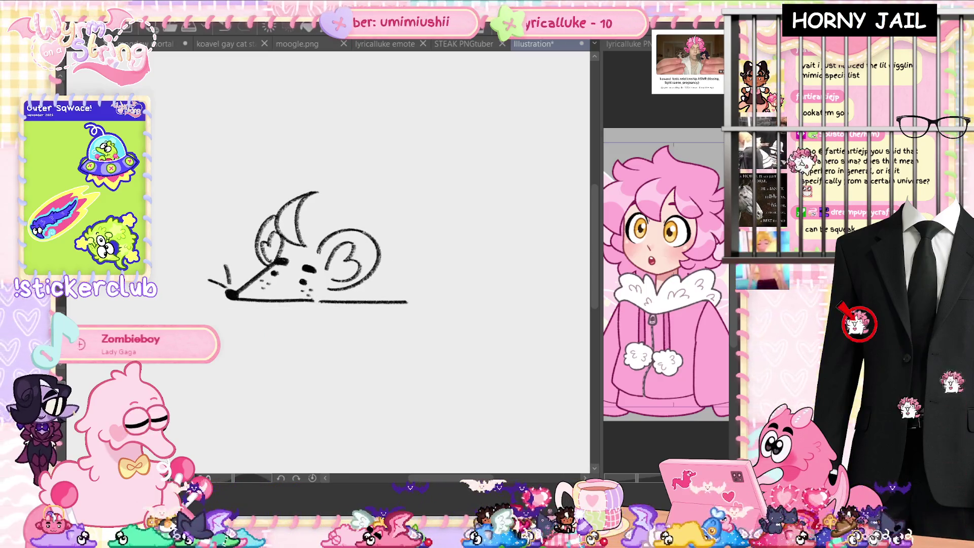
{"action": "left_click_drag", "start_coordinate": [366, 230], "coordinate": [438, 295]}
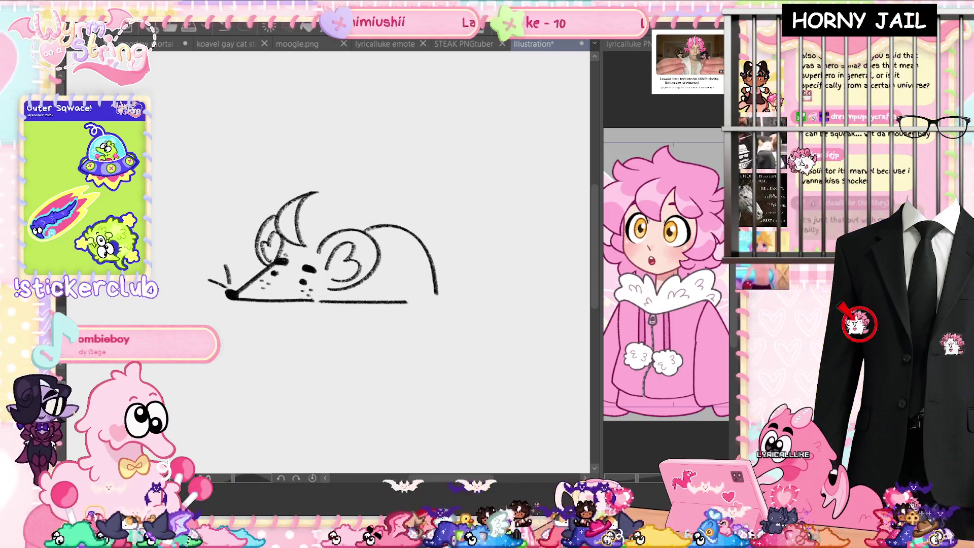
{"action": "key", "text": "ctrl+z"}
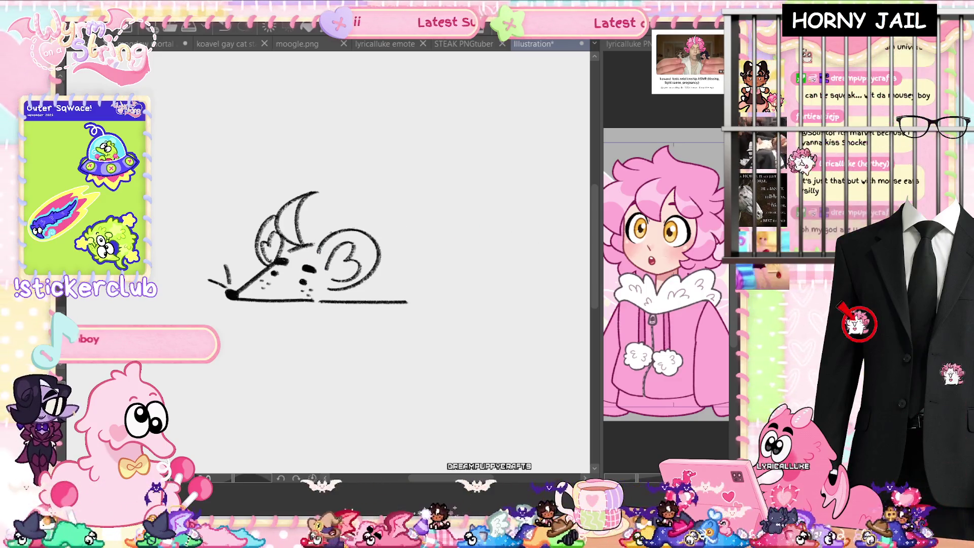
{"action": "key", "text": "ctrl+z"}
{"action": "left_click_drag", "start_coordinate": [367, 229], "coordinate": [432, 295]}
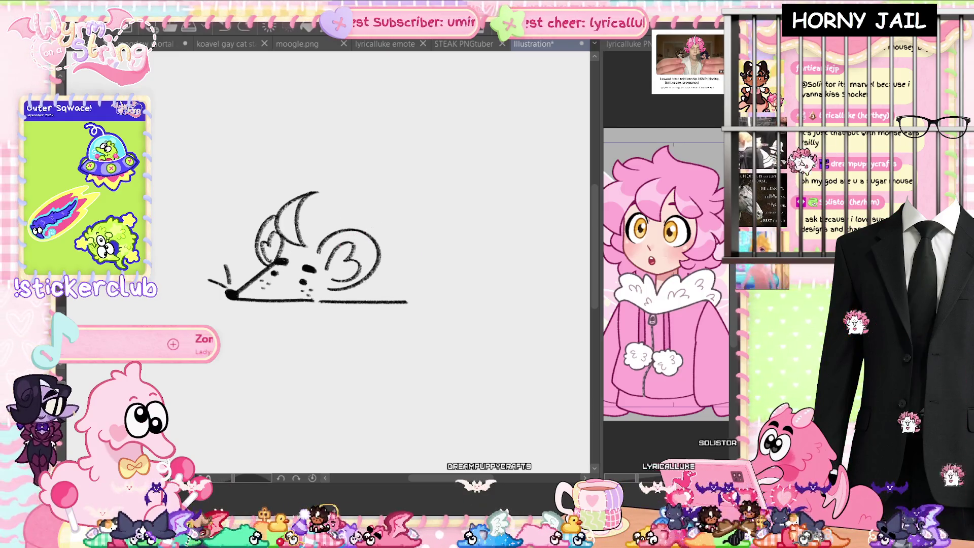
{"action": "key", "text": "ctrl+z"}
{"action": "mouse_move", "coordinate": [323, 226]}
{"action": "left_mouse_down"}
{"action": "mouse_move", "coordinate": [373, 228]}
{"action": "mouse_move", "coordinate": [428, 293]}
{"action": "left_mouse_up"}
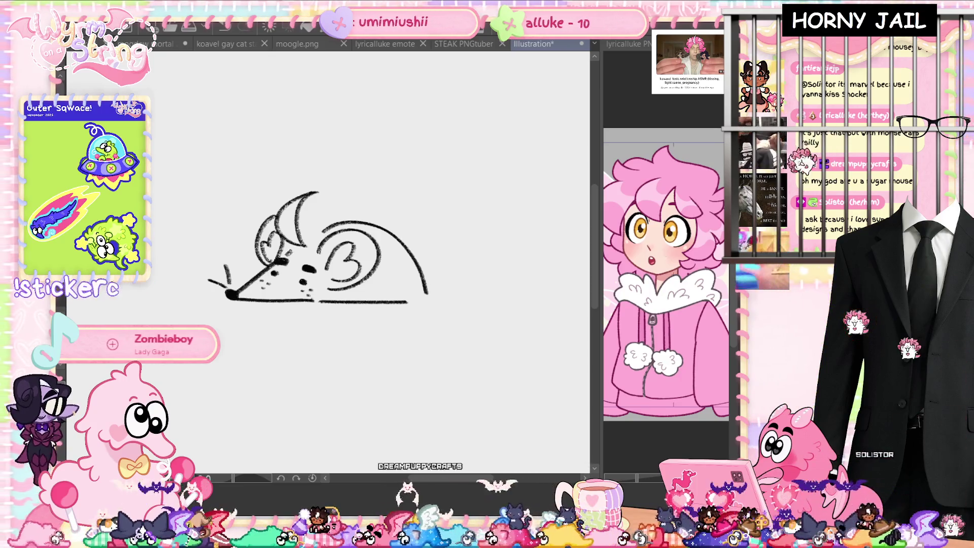
{"action": "left_click_drag", "start_coordinate": [288, 254], "coordinate": [325, 229]}
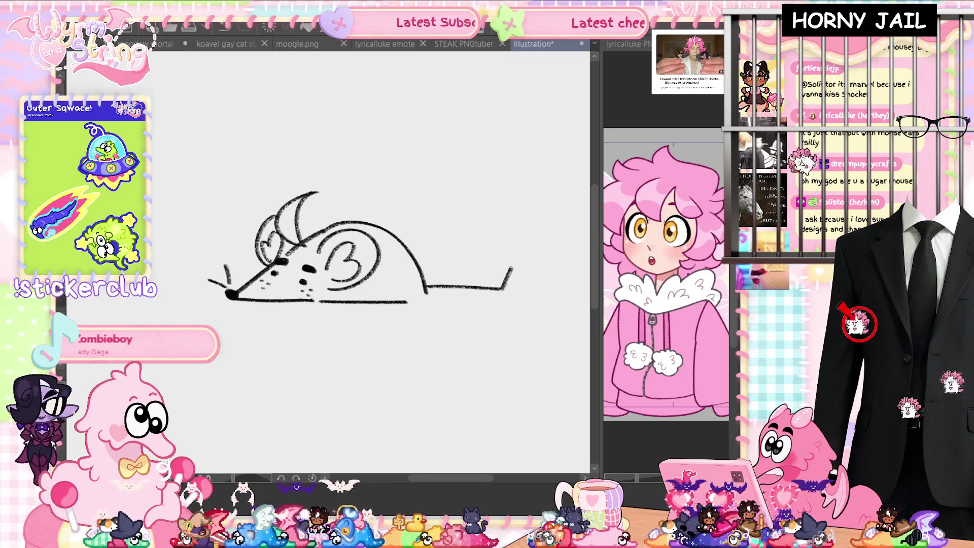
{"action": "key", "text": "ctrl+z"}
{"action": "left_click_drag", "start_coordinate": [427, 287], "coordinate": [510, 287]}
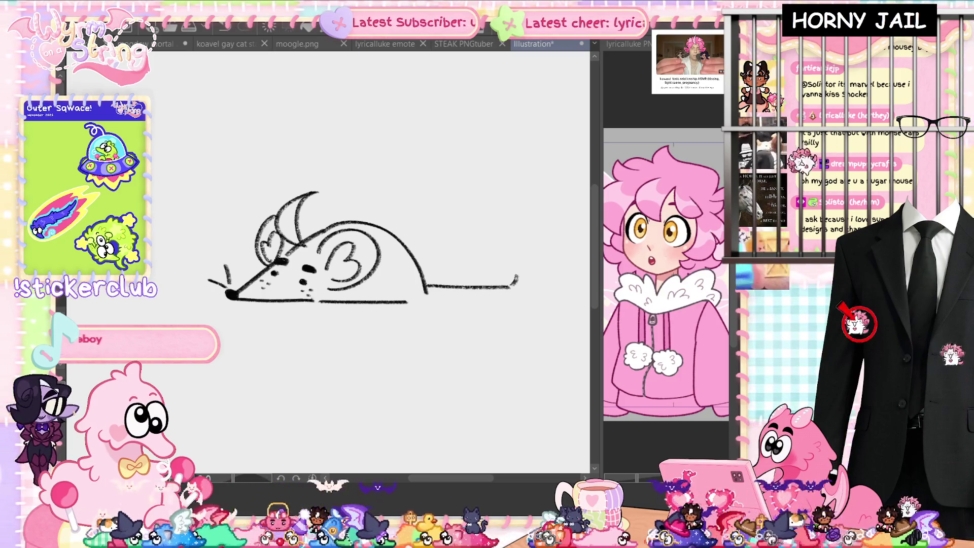
{"action": "left_click_drag", "start_coordinate": [431, 303], "coordinate": [525, 299]}
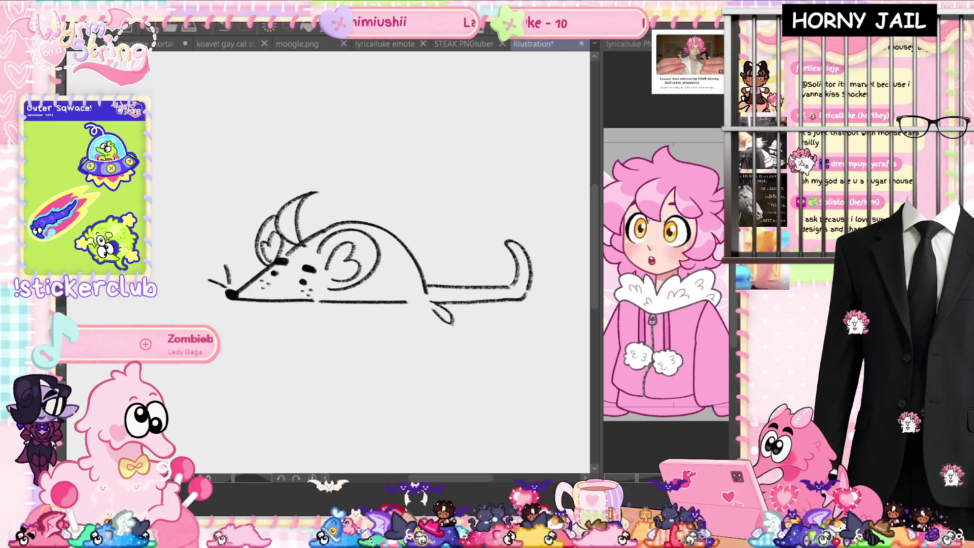
{"action": "left_click_drag", "start_coordinate": [407, 302], "coordinate": [428, 293]}
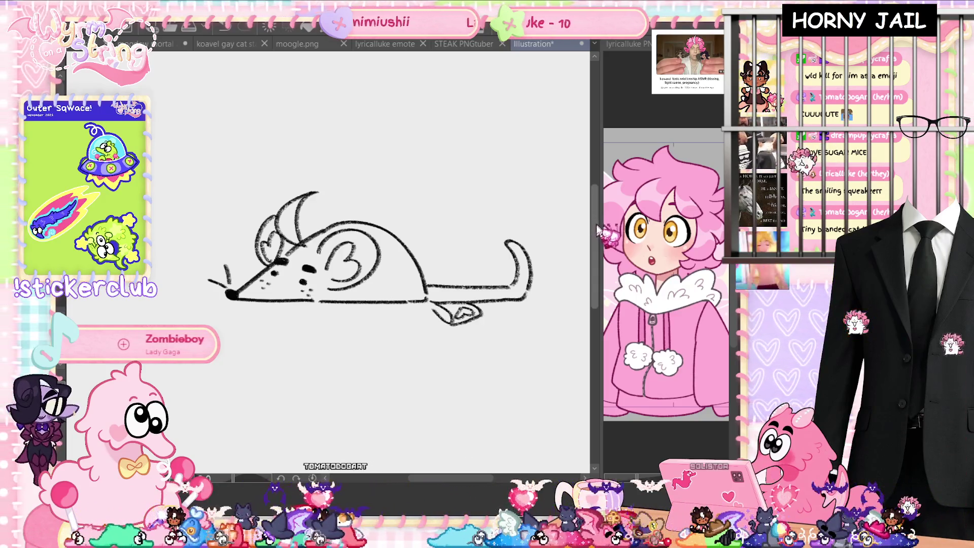
{"action": "scroll", "coordinate": [370, 261], "scroll_direction": "up", "scroll_amount": 1}
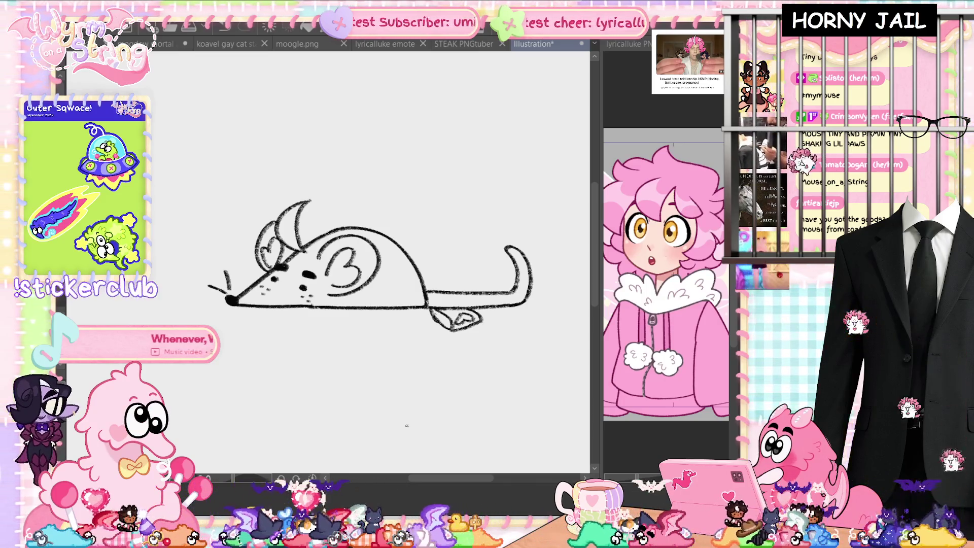
- Back on the emote, ink two stacked curved finger lines beside the heart
{"action": "left_click", "coordinate": [384, 46]}
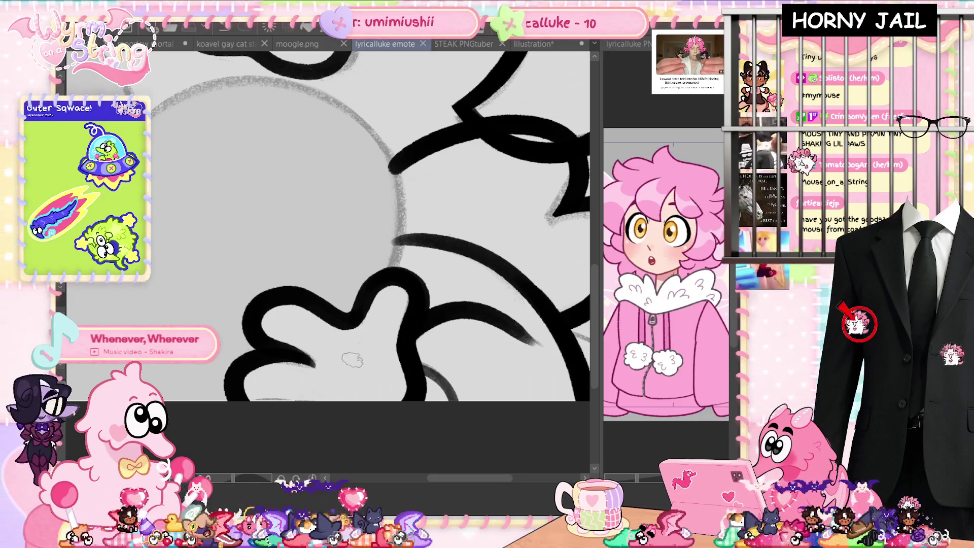
{"action": "scroll", "coordinate": [378, 350], "scroll_direction": "down", "scroll_amount": 3}
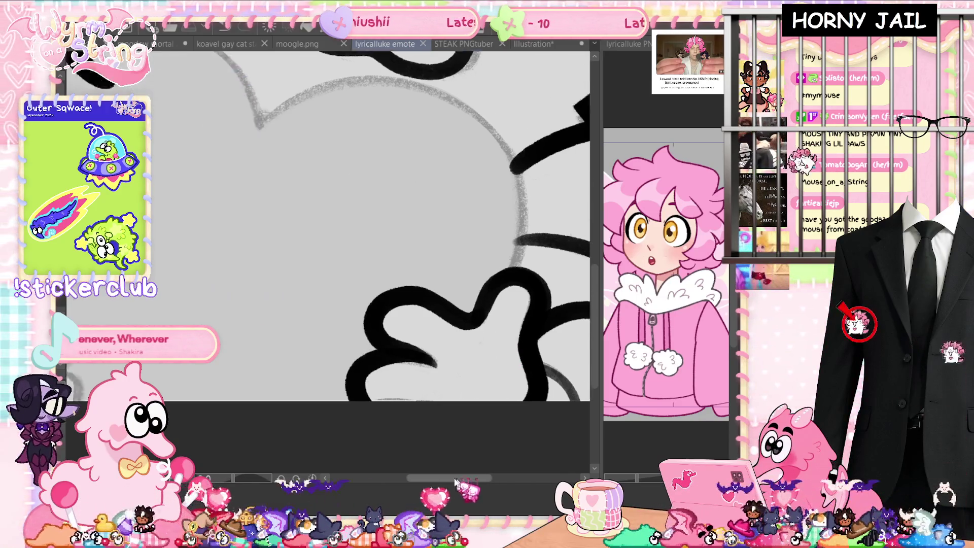
{"action": "left_click_drag", "start_coordinate": [264, 337], "coordinate": [330, 375]}
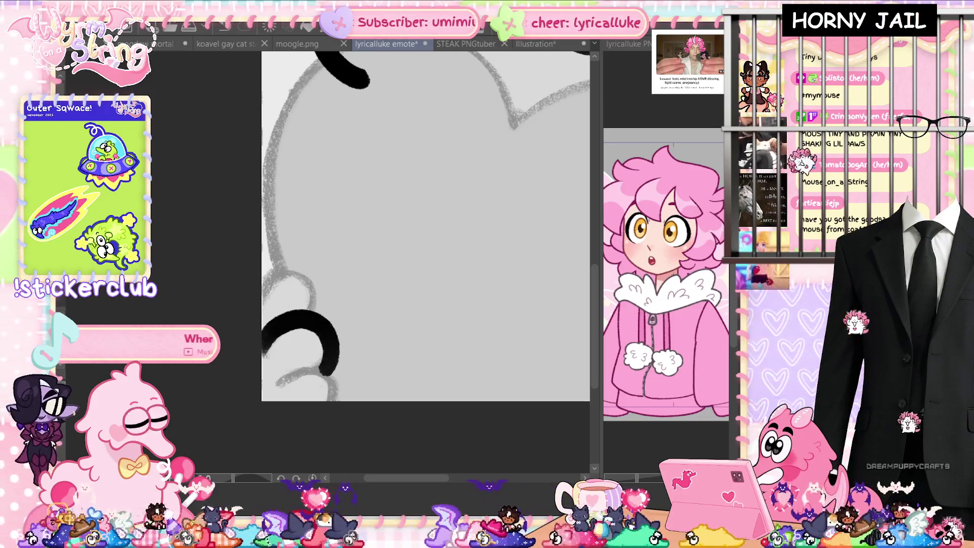
{"action": "mouse_move", "coordinate": [290, 373]}
{"action": "left_mouse_down"}
{"action": "mouse_move", "coordinate": [323, 364]}
{"action": "mouse_move", "coordinate": [347, 400]}
{"action": "left_mouse_up"}
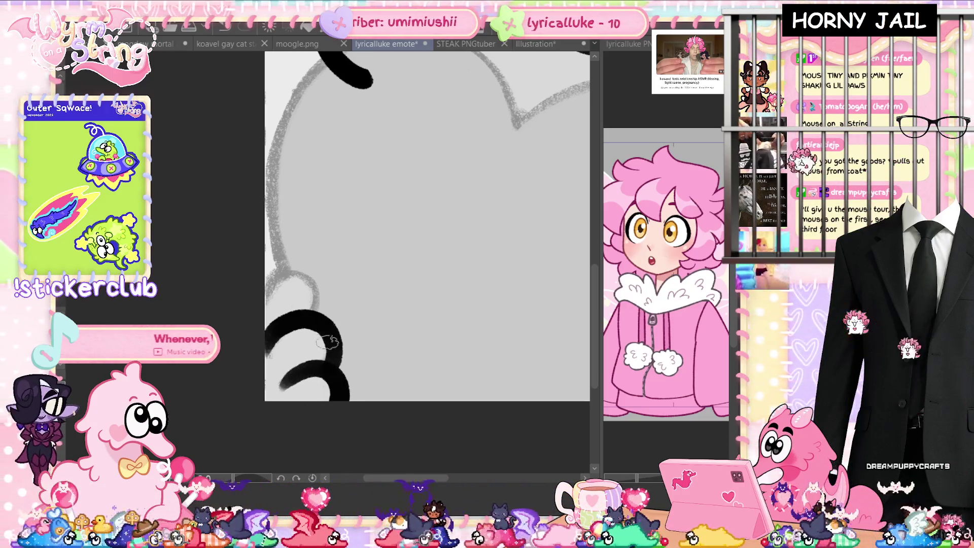
{"action": "left_click_drag", "start_coordinate": [307, 287], "coordinate": [320, 307]}
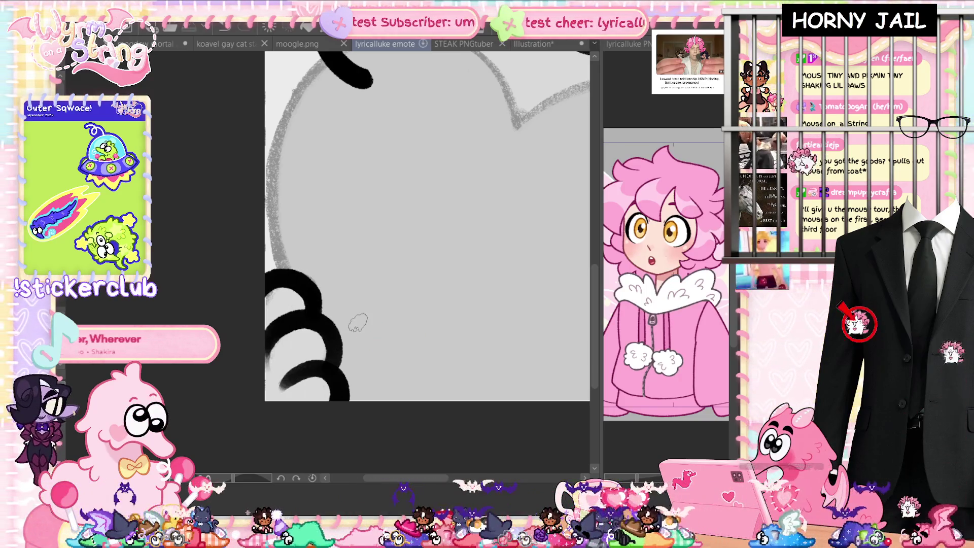
{"action": "key", "text": "ctrl+minus"}
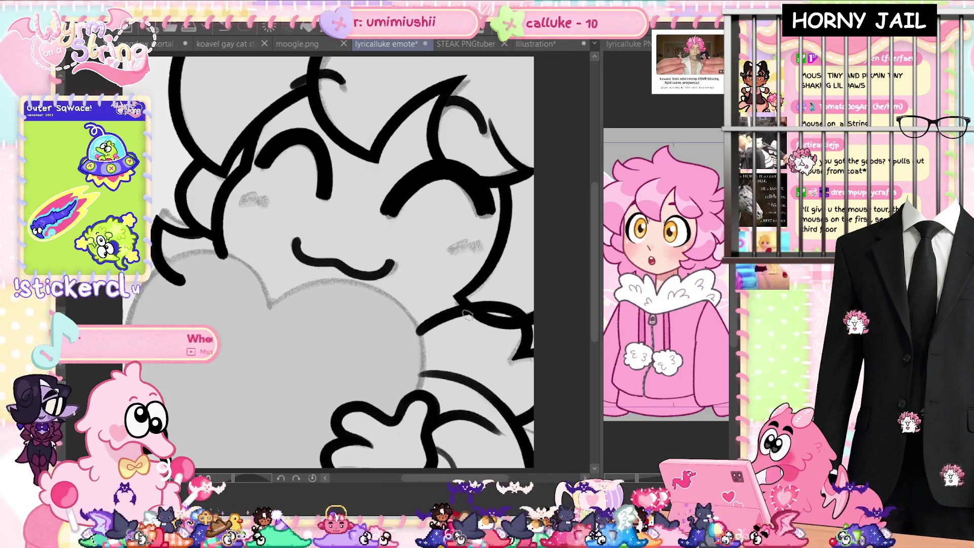
- Ink the heart's lobed top outline in one redrawn stroke and erase the blob at its end
{"action": "scroll", "coordinate": [410, 386], "scroll_direction": "up", "scroll_amount": 2}
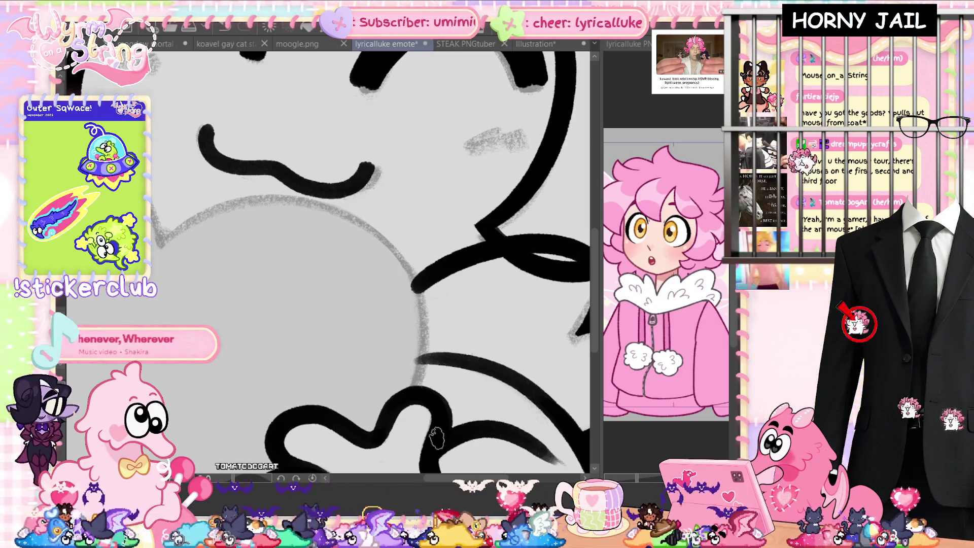
{"action": "left_click_drag", "start_coordinate": [254, 479], "coordinate": [219, 480]}
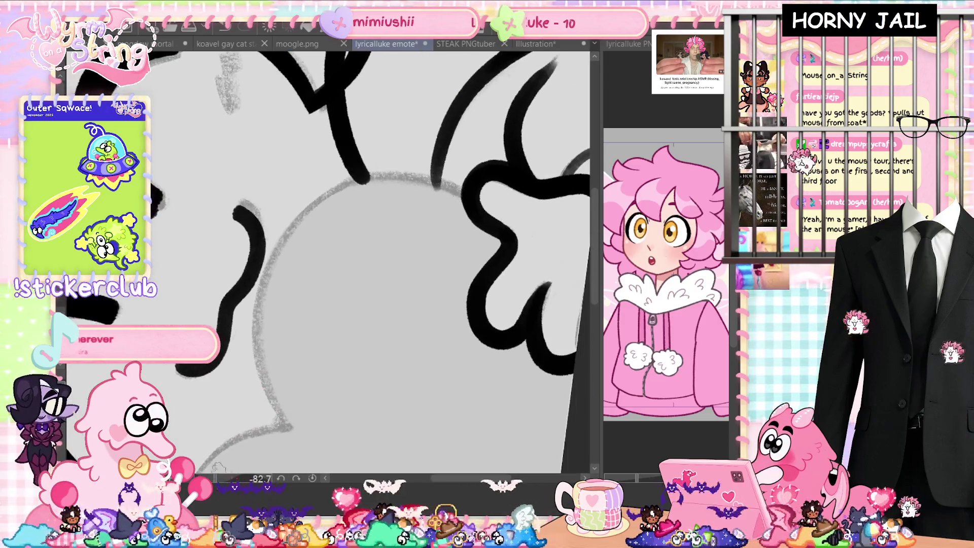
{"action": "mouse_move", "coordinate": [465, 192]}
{"action": "left_mouse_down"}
{"action": "mouse_move", "coordinate": [431, 175]}
{"action": "mouse_move", "coordinate": [307, 442]}
{"action": "left_mouse_up"}
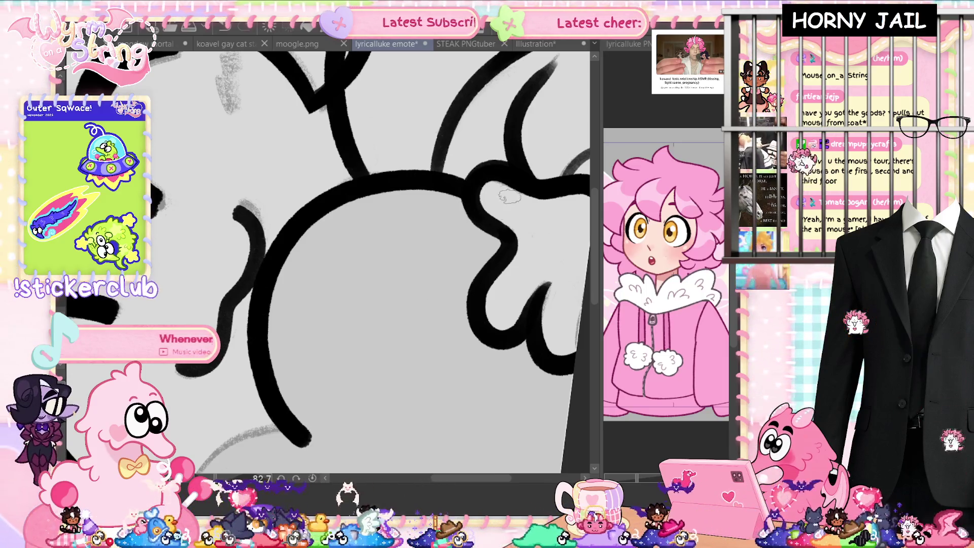
{"action": "left_click", "coordinate": [312, 479]}
{"action": "mouse_move", "coordinate": [437, 441]}
{"action": "left_mouse_down"}
{"action": "mouse_move", "coordinate": [462, 227]}
{"action": "mouse_move", "coordinate": [370, 149]}
{"action": "mouse_move", "coordinate": [208, 290]}
{"action": "mouse_move", "coordinate": [229, 402]}
{"action": "left_mouse_up"}
{"action": "key", "text": "ctrl+z"}
{"action": "mouse_move", "coordinate": [440, 244]}
{"action": "left_mouse_down"}
{"action": "mouse_move", "coordinate": [446, 230]}
{"action": "mouse_move", "coordinate": [269, 160]}
{"action": "mouse_move", "coordinate": [220, 394]}
{"action": "left_mouse_up"}
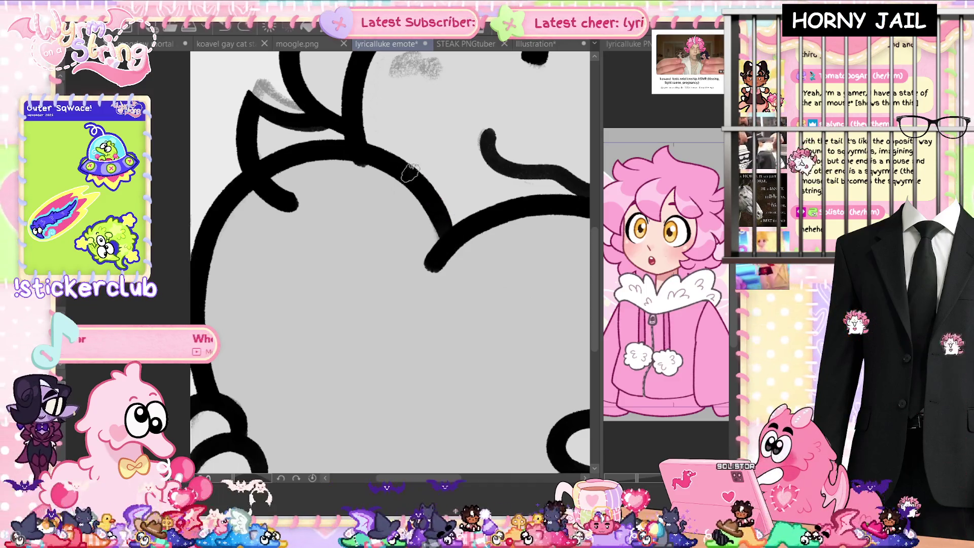
{"action": "mouse_move", "coordinate": [428, 192]}
{"action": "left_mouse_down"}
{"action": "mouse_move", "coordinate": [432, 269]}
{"action": "mouse_move", "coordinate": [476, 248]}
{"action": "left_mouse_up"}
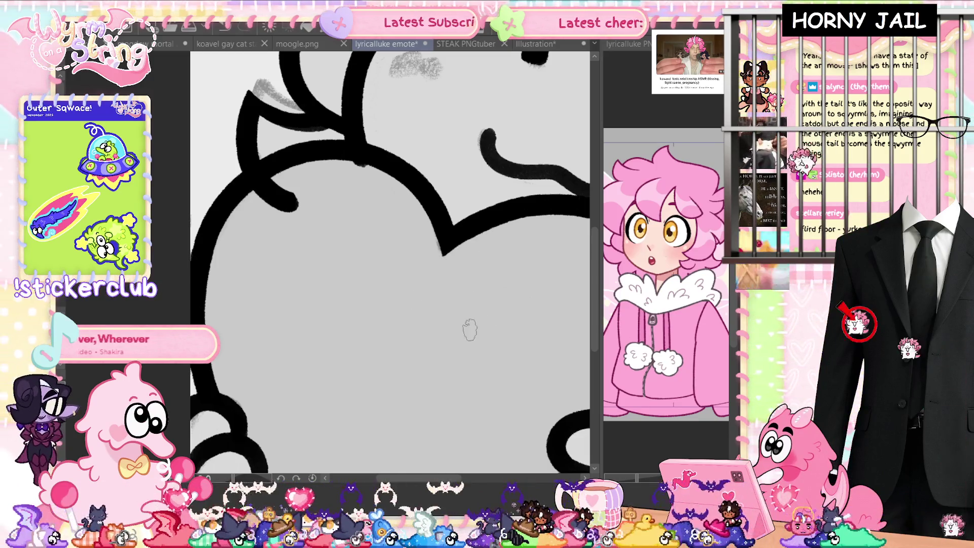
{"action": "scroll", "coordinate": [476, 325], "scroll_direction": "down", "scroll_amount": 2}
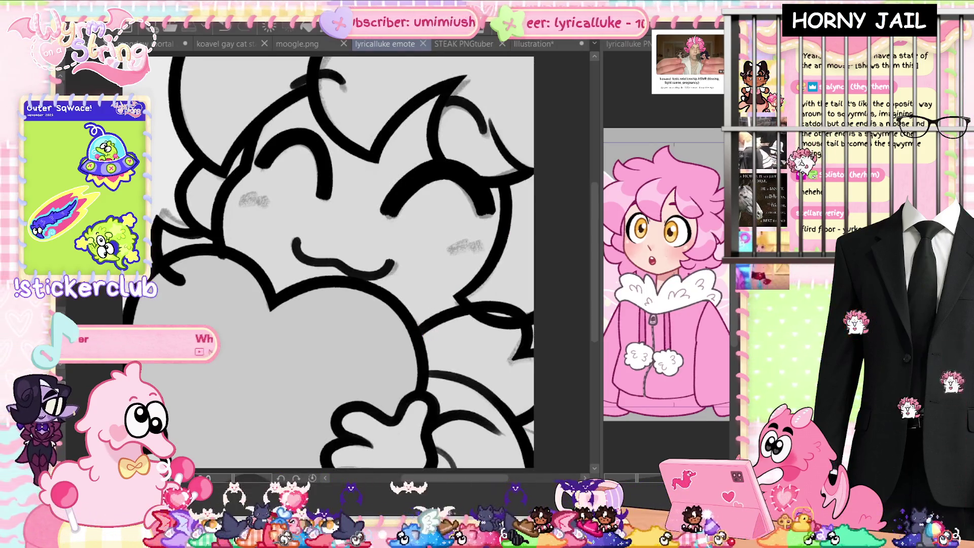
- Undo the last stroke, save the emote file, and return to the mouse illustration
{"action": "key", "text": "ctrl+z"}
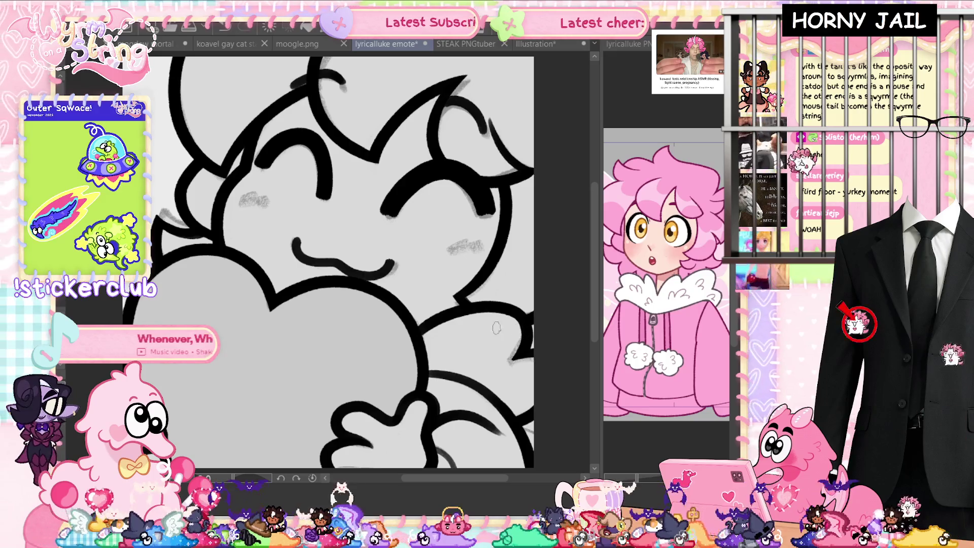
{"action": "key", "text": "ctrl+s"}
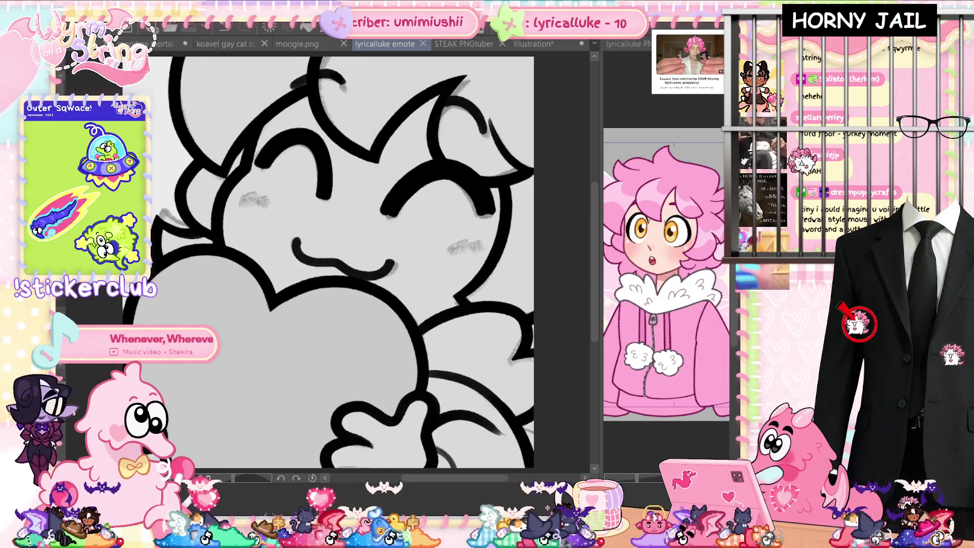
{"action": "left_click", "coordinate": [533, 44]}
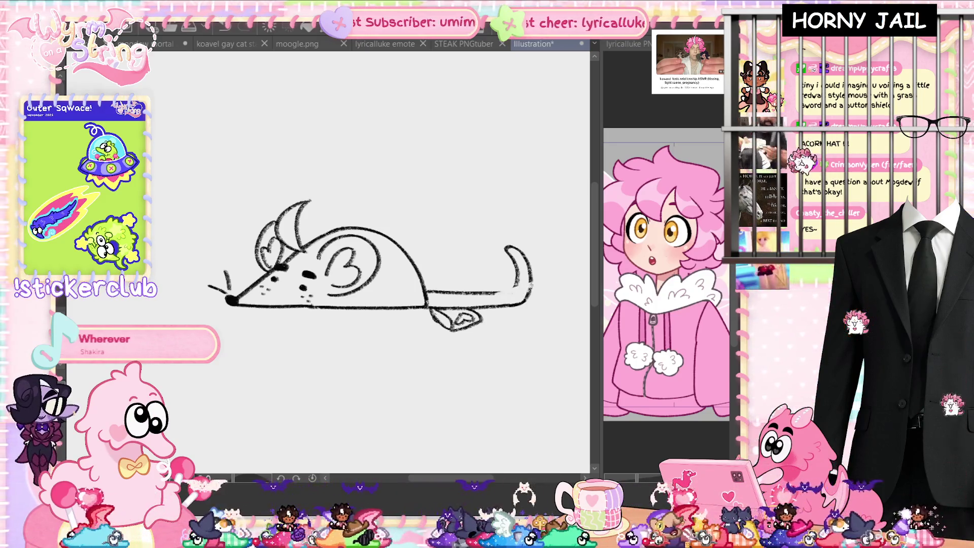
- Erase the mouse's tail curl and sketch a small creature there with back line, paw and spots
{"action": "mouse_move", "coordinate": [508, 257]}
{"action": "left_mouse_down"}
{"action": "mouse_move", "coordinate": [522, 251]}
{"action": "mouse_move", "coordinate": [512, 246]}
{"action": "left_mouse_up"}
{"action": "mouse_move", "coordinate": [483, 293]}
{"action": "left_mouse_down"}
{"action": "mouse_move", "coordinate": [496, 292]}
{"action": "mouse_move", "coordinate": [427, 293]}
{"action": "mouse_move", "coordinate": [439, 280]}
{"action": "mouse_move", "coordinate": [452, 288]}
{"action": "left_mouse_up"}
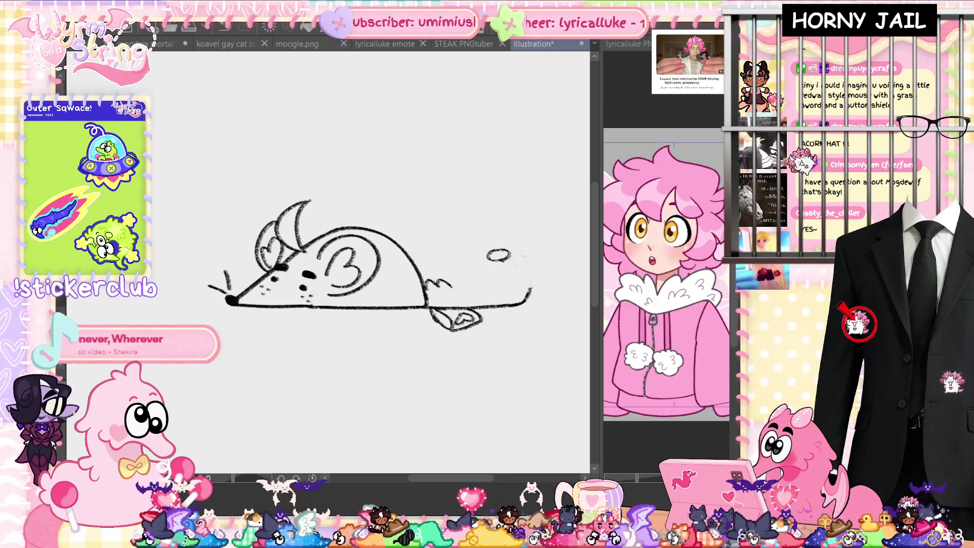
{"action": "mouse_move", "coordinate": [500, 263]}
{"action": "left_mouse_down"}
{"action": "mouse_move", "coordinate": [506, 267]}
{"action": "mouse_move", "coordinate": [499, 256]}
{"action": "mouse_move", "coordinate": [489, 260]}
{"action": "mouse_move", "coordinate": [517, 268]}
{"action": "mouse_move", "coordinate": [532, 289]}
{"action": "mouse_move", "coordinate": [500, 282]}
{"action": "left_mouse_up"}
{"action": "left_click_drag", "start_coordinate": [429, 282], "coordinate": [456, 300]}
{"action": "mouse_move", "coordinate": [516, 275]}
{"action": "left_mouse_down"}
{"action": "mouse_move", "coordinate": [523, 285]}
{"action": "mouse_move", "coordinate": [510, 300]}
{"action": "left_mouse_up"}
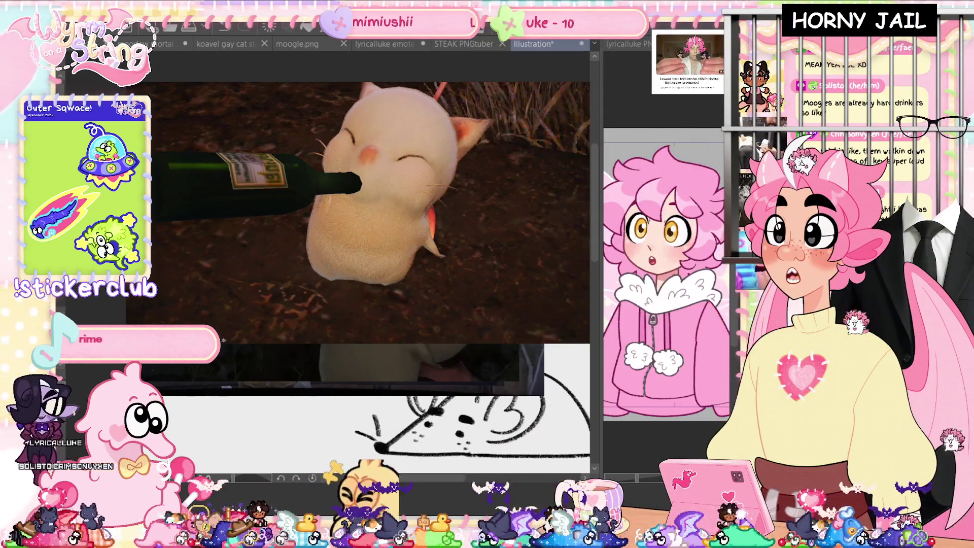
- Paste the moogle photo onto the illustration, scale it up, and commit the transform
{"action": "key", "text": "ctrl+v"}
{"action": "key", "text": "ctrl+t"}
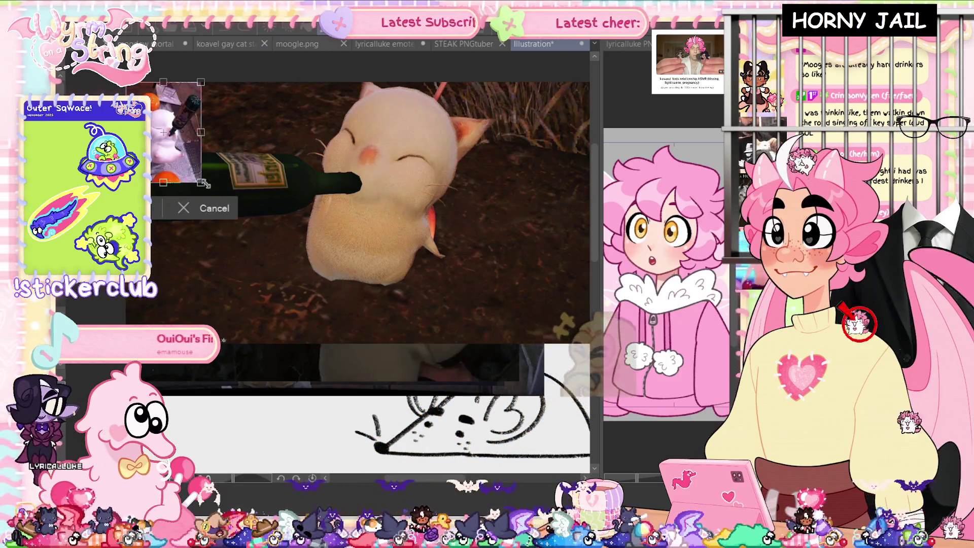
{"action": "left_click_drag", "start_coordinate": [200, 182], "coordinate": [312, 331]}
{"action": "key", "text": "Return"}
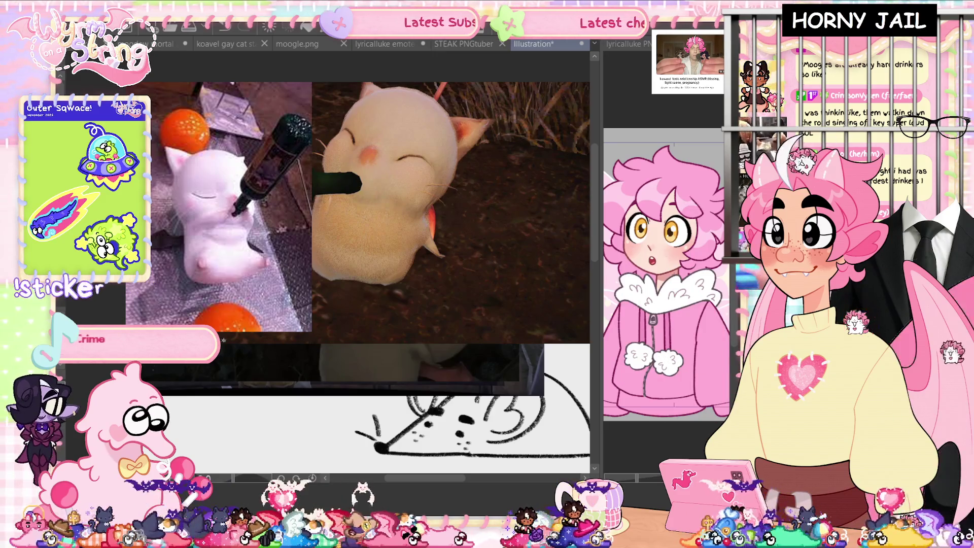
{"action": "key", "text": "ctrl+minus"}
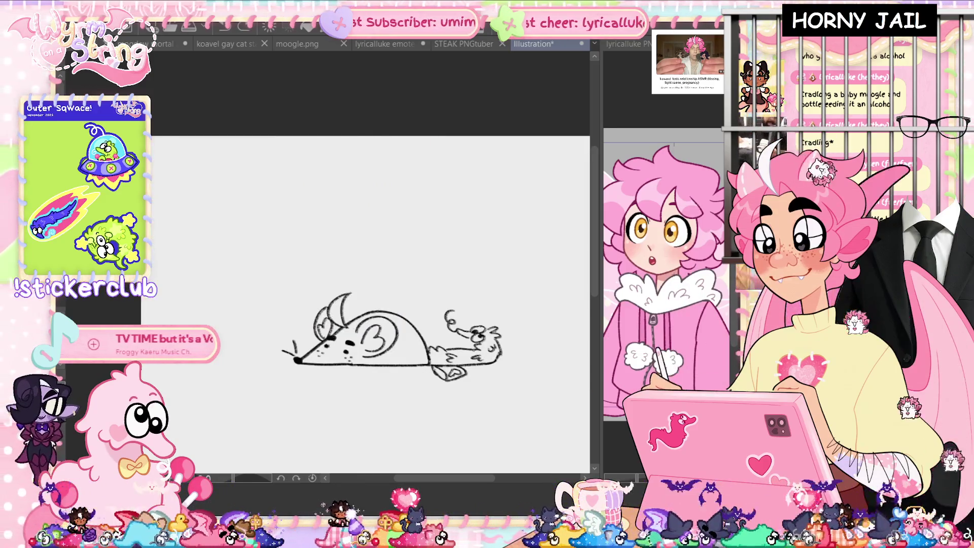
- Switch to the emote, save it, and lasso-fill the face with pale peach
{"action": "left_click", "coordinate": [388, 45]}
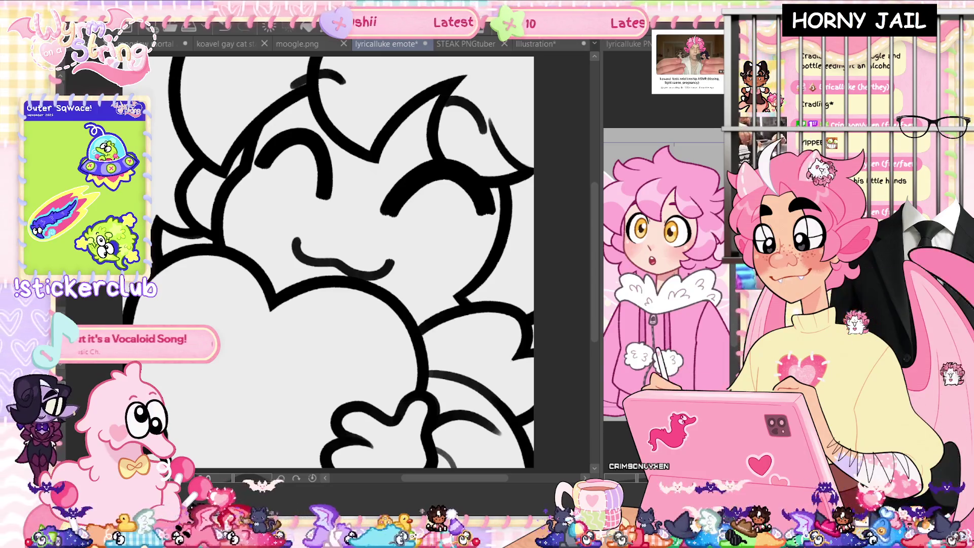
{"action": "key", "text": "ctrl+s"}
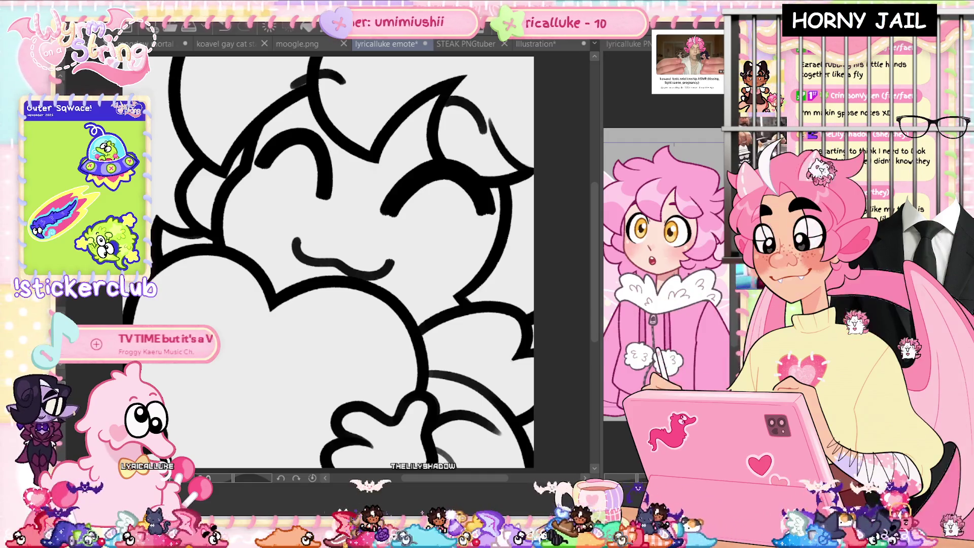
{"action": "mouse_move", "coordinate": [474, 142]}
{"action": "left_mouse_down"}
{"action": "mouse_move", "coordinate": [391, 340]}
{"action": "mouse_move", "coordinate": [284, 315]}
{"action": "mouse_move", "coordinate": [208, 193]}
{"action": "mouse_move", "coordinate": [407, 76]}
{"action": "left_mouse_up"}
{"action": "left_click_drag", "start_coordinate": [459, 129], "coordinate": [475, 142]}
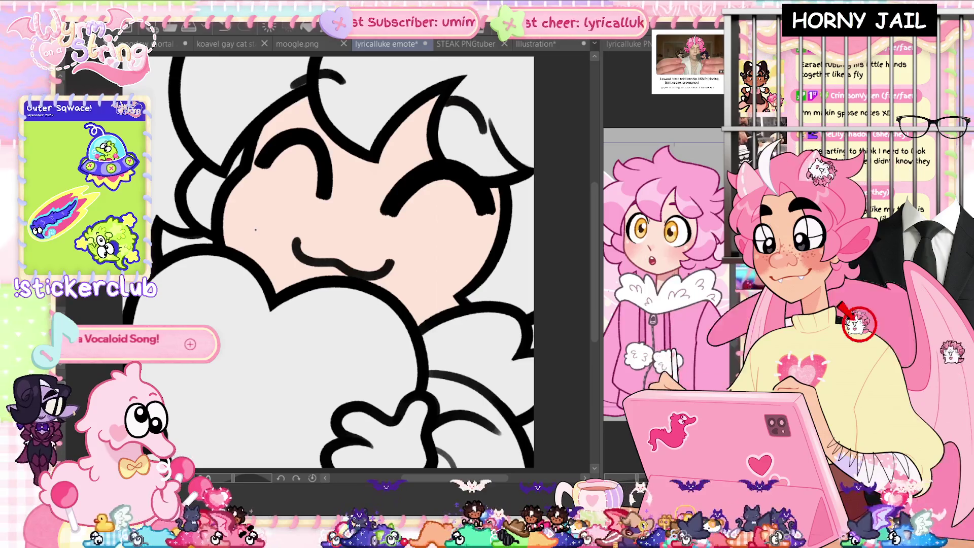
- Complete the peach fill beside the hair, save the emote, and begin pink blush on the right cheek
{"action": "left_click_drag", "start_coordinate": [503, 165], "coordinate": [510, 101]}
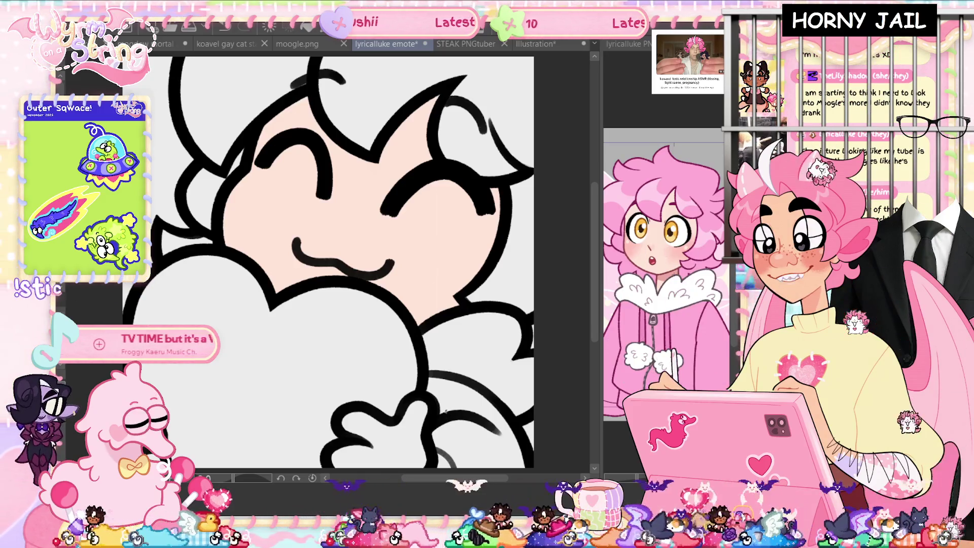
{"action": "scroll", "coordinate": [327, 259], "scroll_direction": "down", "scroll_amount": 1}
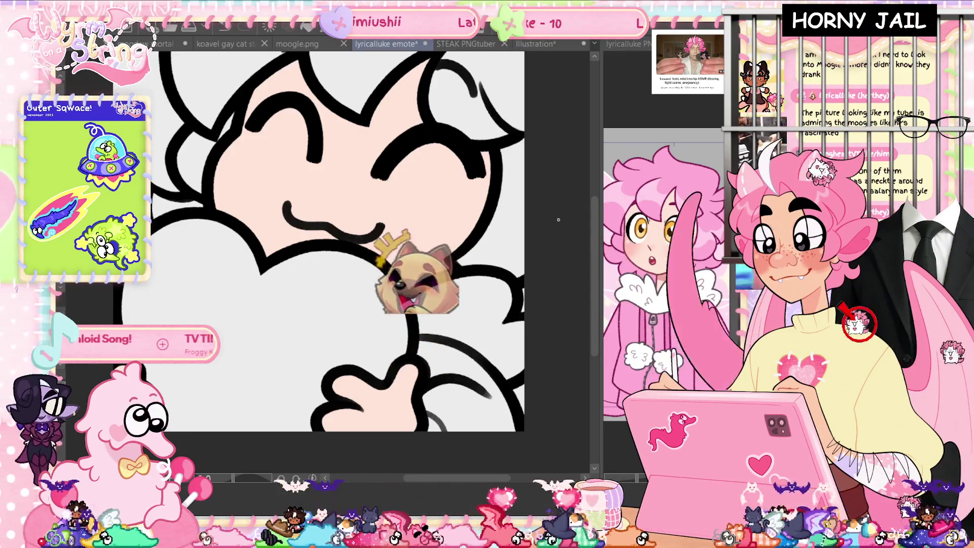
{"action": "key", "text": "ctrl+s"}
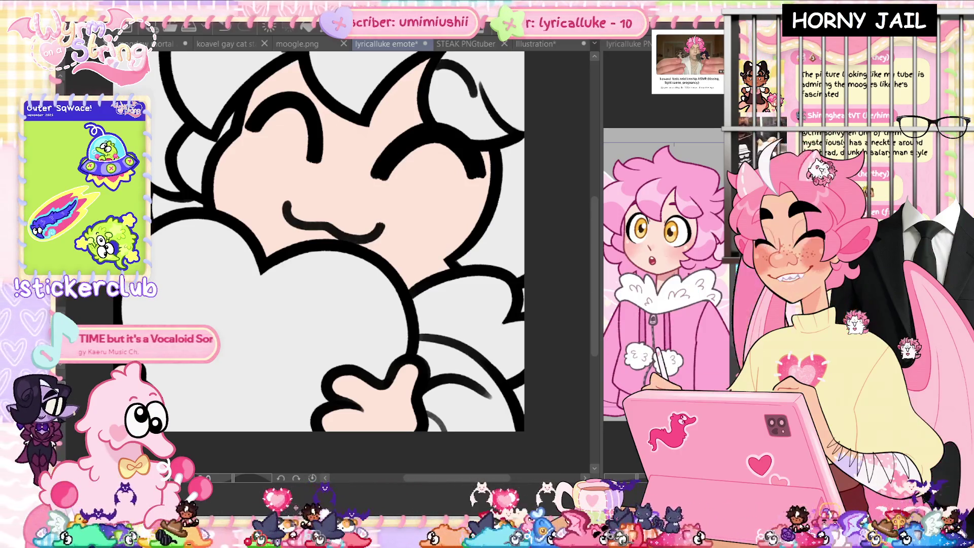
{"action": "left_click_drag", "start_coordinate": [427, 327], "coordinate": [438, 353]}
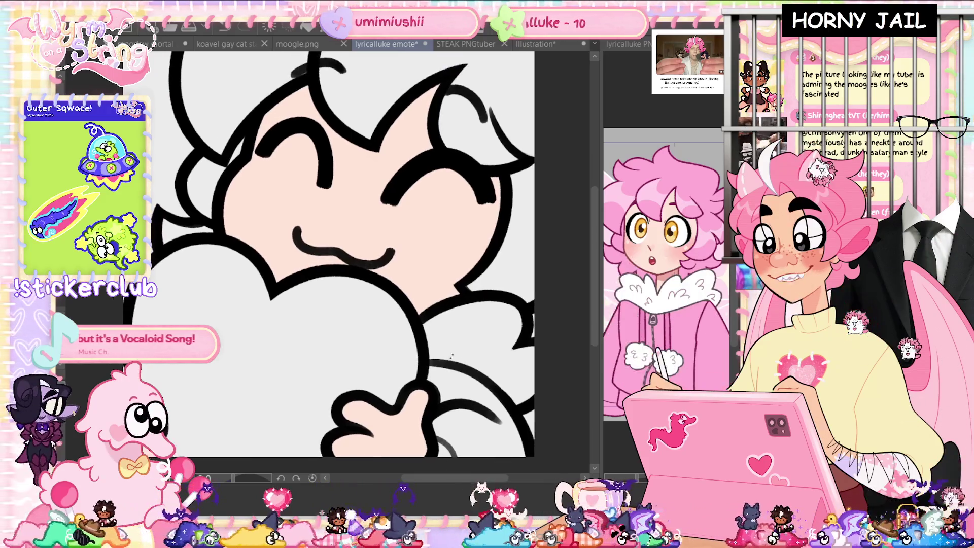
- Try a pink blush on the right cheek, compare it with undo/redo, then remove it
{"action": "mouse_move", "coordinate": [487, 199]}
{"action": "left_mouse_down"}
{"action": "mouse_move", "coordinate": [457, 238]}
{"action": "mouse_move", "coordinate": [487, 251]}
{"action": "left_mouse_up"}
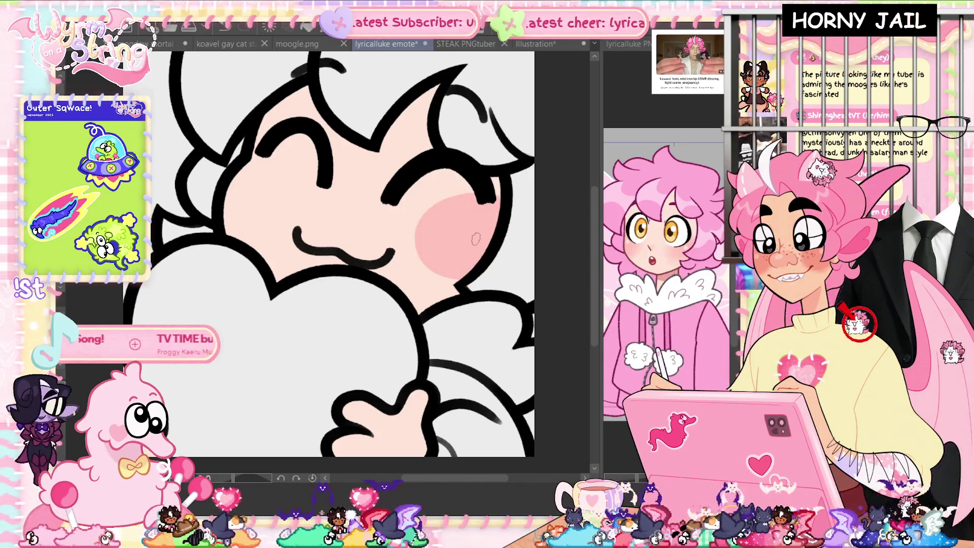
{"action": "key", "text": "ctrl+z"}
{"action": "key", "text": "ctrl+y"}
{"action": "key", "text": "ctrl+z"}
{"action": "key", "text": "ctrl+y"}
{"action": "key", "text": "ctrl+z"}
{"action": "key", "text": "ctrl+y"}
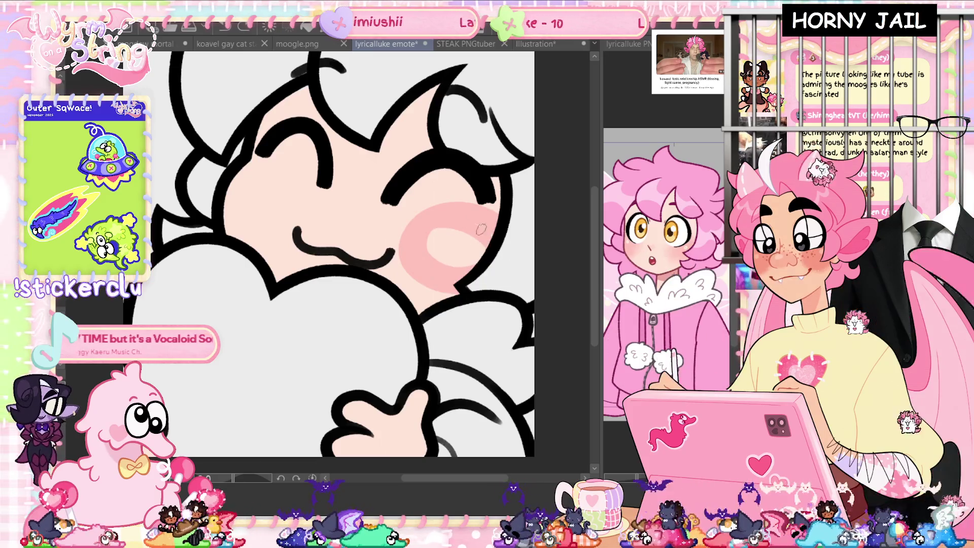
{"action": "key", "text": "ctrl+z"}
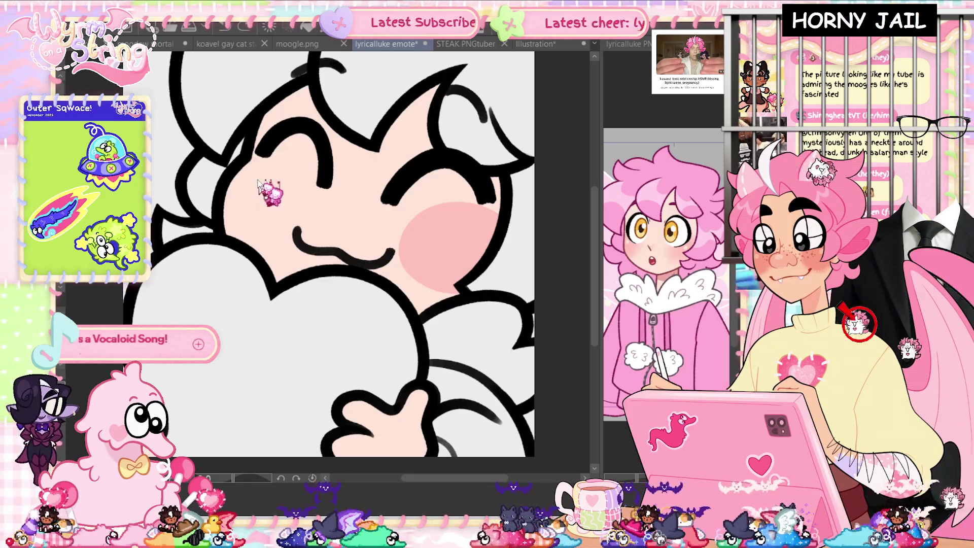
{"action": "key", "text": "ctrl+z"}
- Paint pink blush on the left and right cheeks, adding a lighter highlight on the right
{"action": "mouse_move", "coordinate": [260, 186]}
{"action": "left_mouse_down"}
{"action": "mouse_move", "coordinate": [239, 162]}
{"action": "mouse_move", "coordinate": [254, 195]}
{"action": "left_mouse_up"}
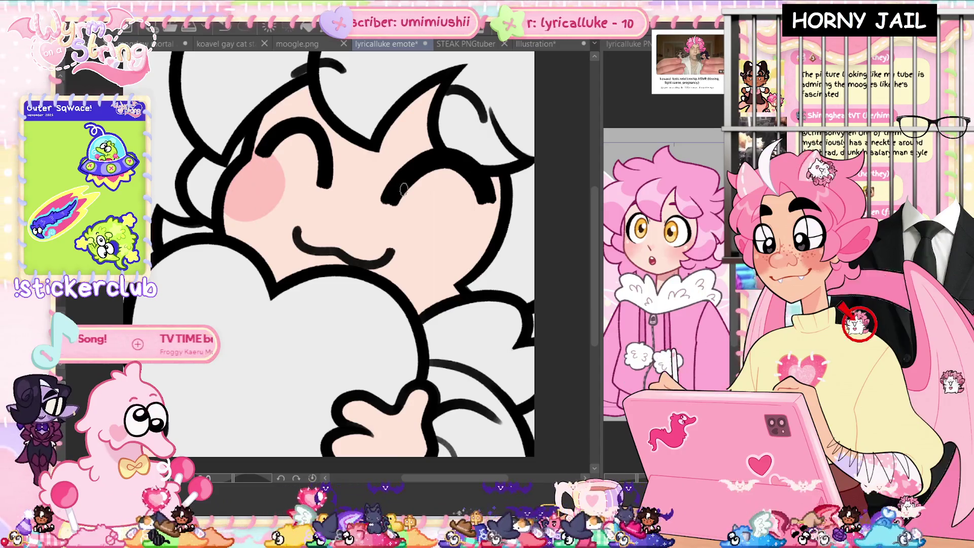
{"action": "left_click_drag", "start_coordinate": [452, 223], "coordinate": [500, 233]}
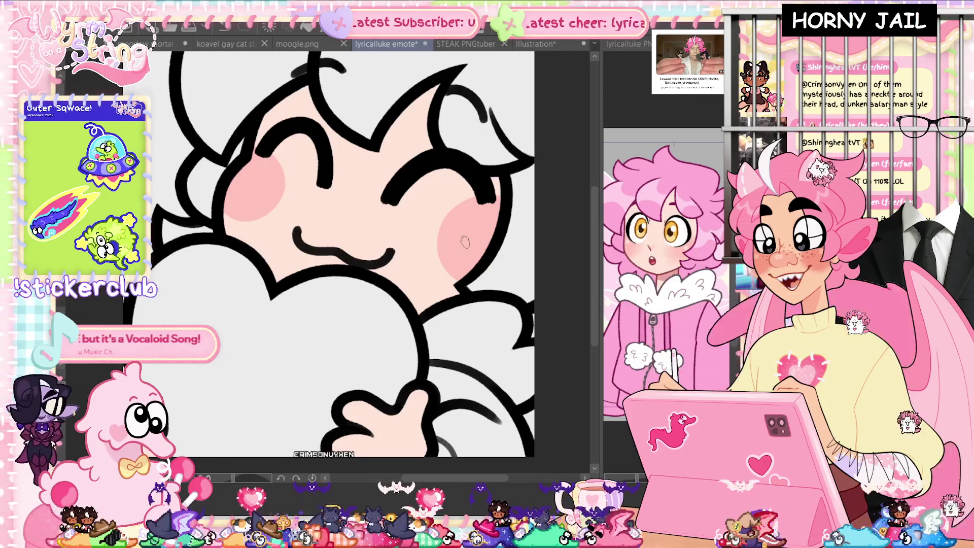
{"action": "left_click_drag", "start_coordinate": [432, 239], "coordinate": [446, 274]}
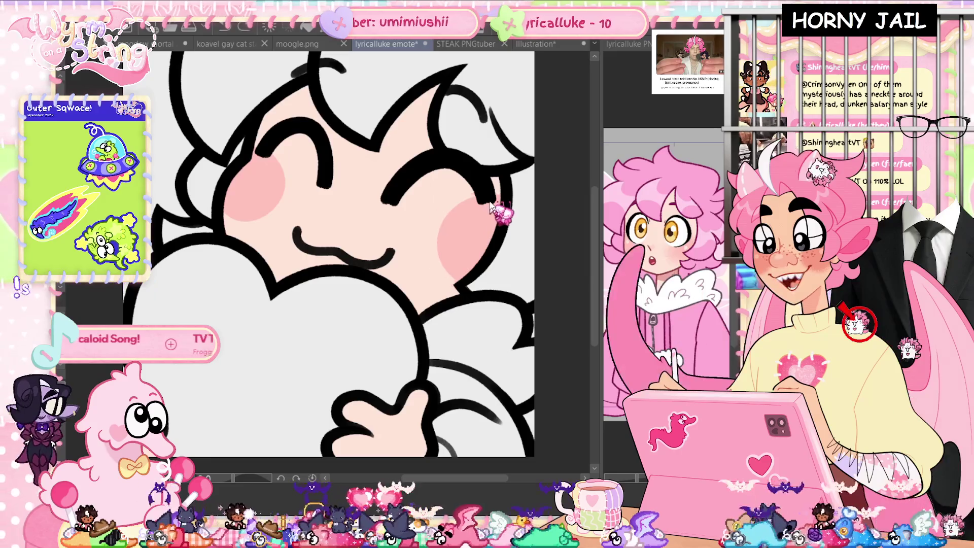
{"action": "left_click_drag", "start_coordinate": [431, 213], "coordinate": [468, 286]}
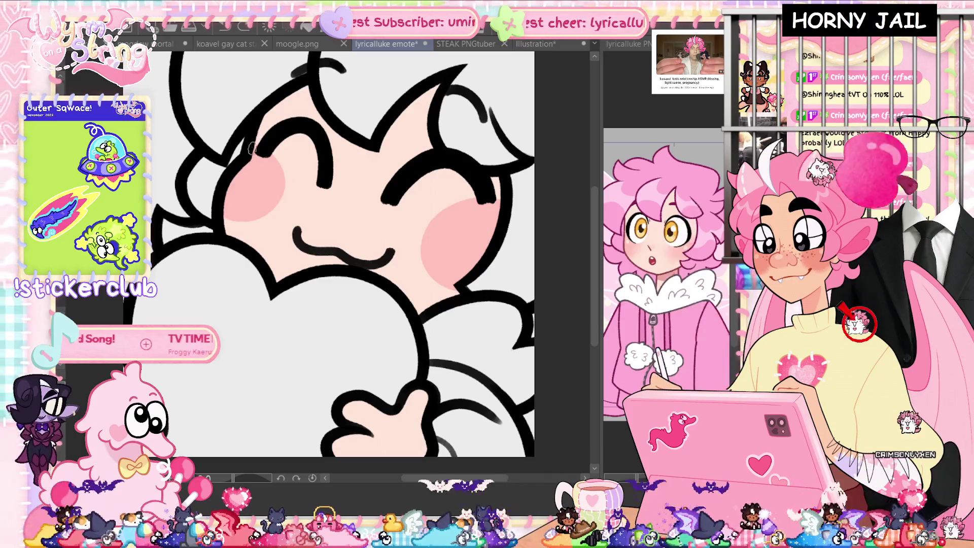
- Save the emote, then tilt and mirror the canvas view to check the drawing
{"action": "key", "text": "ctrl+s"}
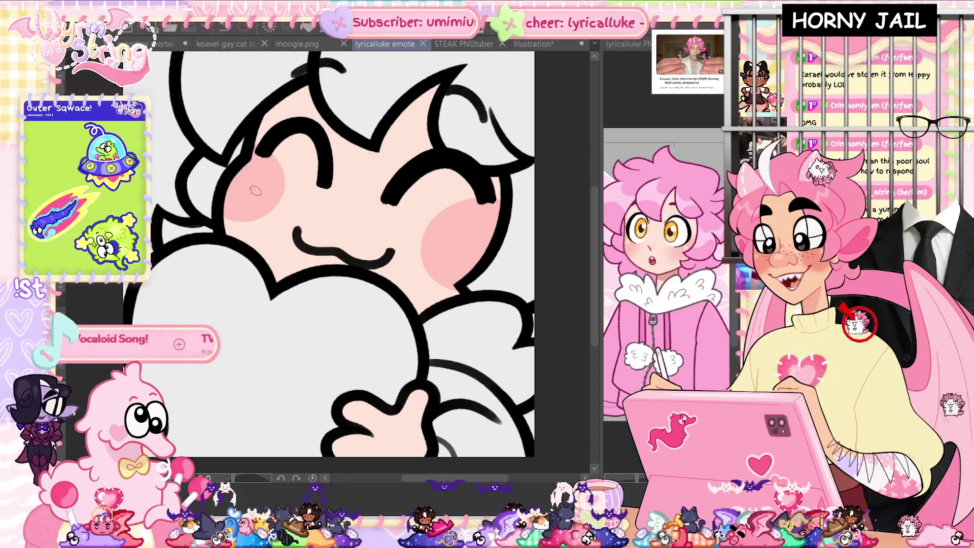
{"action": "key", "text": "minus"}
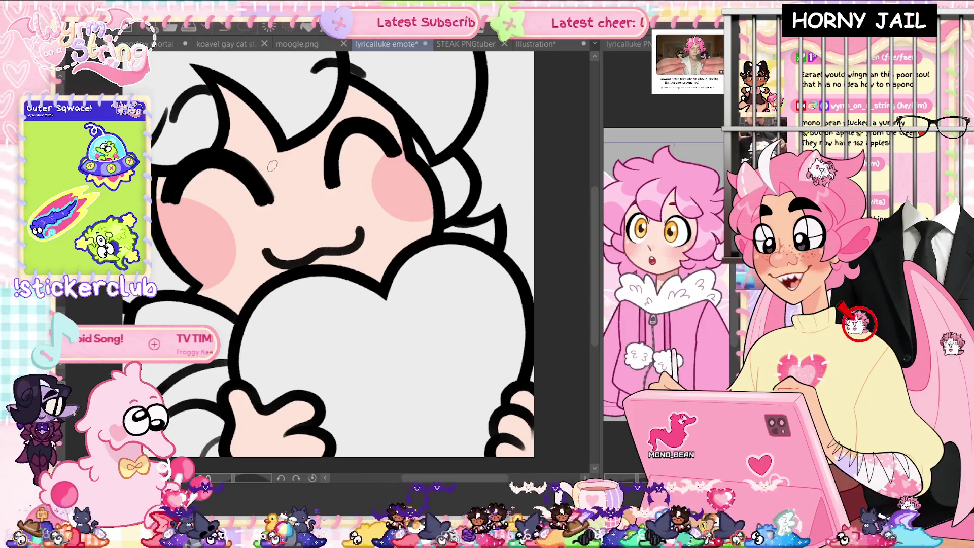
{"action": "key", "text": "h"}
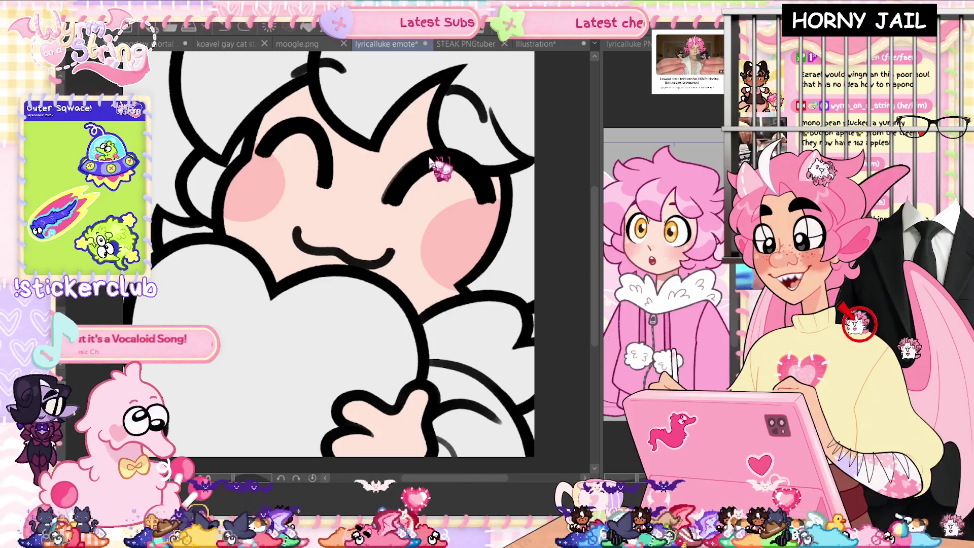
{"action": "scroll", "coordinate": [429, 162], "scroll_direction": "up", "scroll_amount": 5}
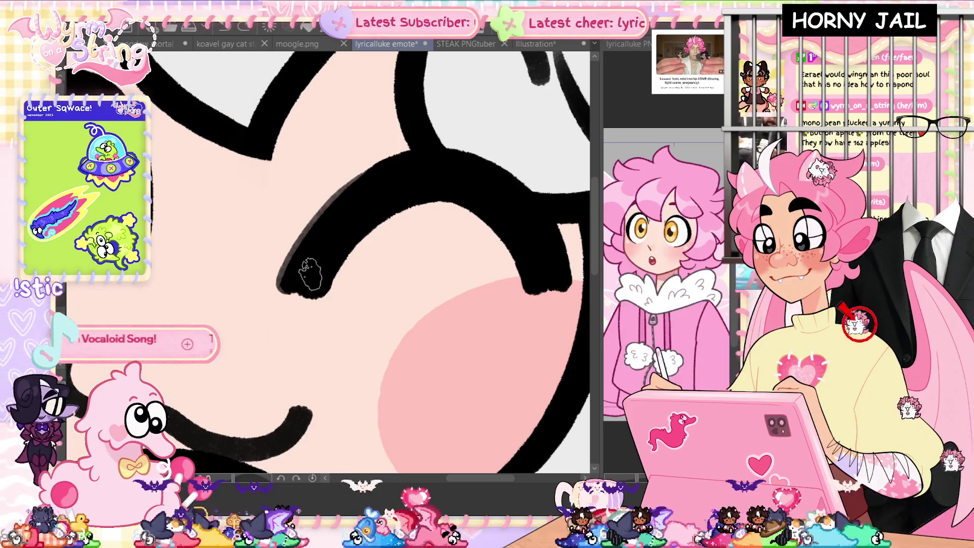
- Redraw the closed right eye's arc as a thicker, smoother solid black line
{"action": "left_click_drag", "start_coordinate": [282, 279], "coordinate": [406, 160]}
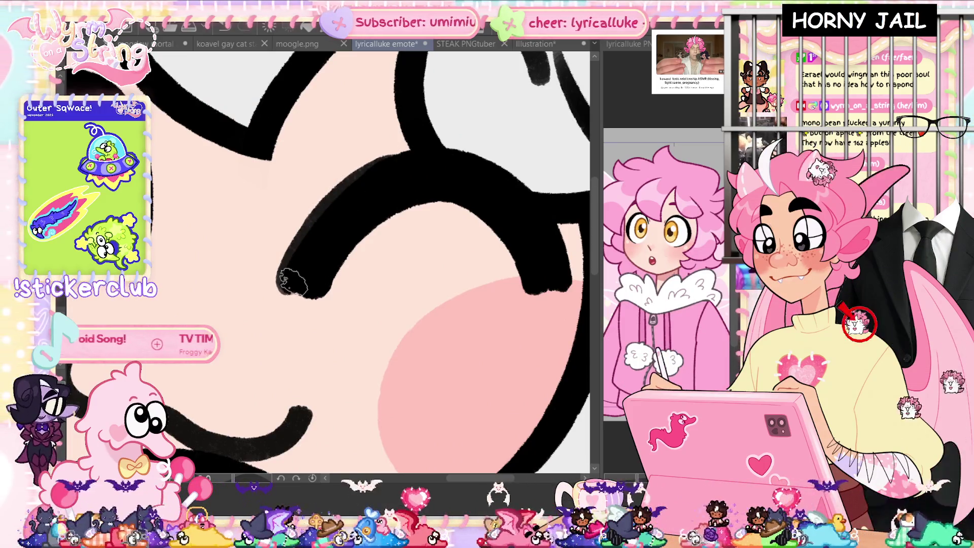
{"action": "left_click_drag", "start_coordinate": [289, 274], "coordinate": [363, 182]}
{"action": "mouse_move", "coordinate": [287, 269]}
{"action": "left_mouse_down"}
{"action": "mouse_move", "coordinate": [313, 224]}
{"action": "mouse_move", "coordinate": [361, 195]}
{"action": "left_mouse_up"}
{"action": "mouse_move", "coordinate": [284, 295]}
{"action": "left_mouse_down"}
{"action": "mouse_move", "coordinate": [320, 251]}
{"action": "mouse_move", "coordinate": [320, 216]}
{"action": "mouse_move", "coordinate": [373, 191]}
{"action": "left_mouse_up"}
{"action": "left_click_drag", "start_coordinate": [318, 261], "coordinate": [338, 233]}
- Check the face in mirrored and rotated views, enlarge the nearby blush, then hide the colour fills
{"action": "key", "text": "h"}
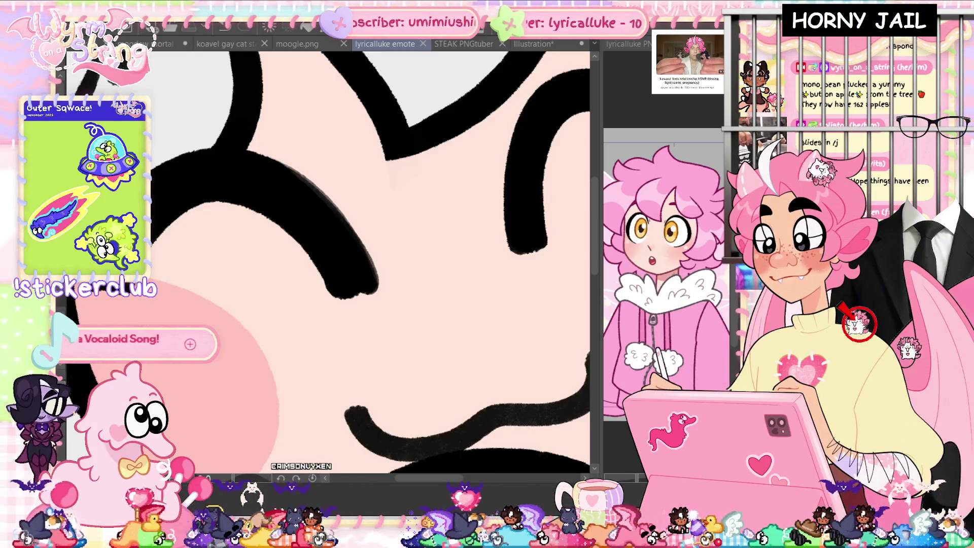
{"action": "key", "text": "ctrl+minus"}
{"action": "key", "text": "h"}
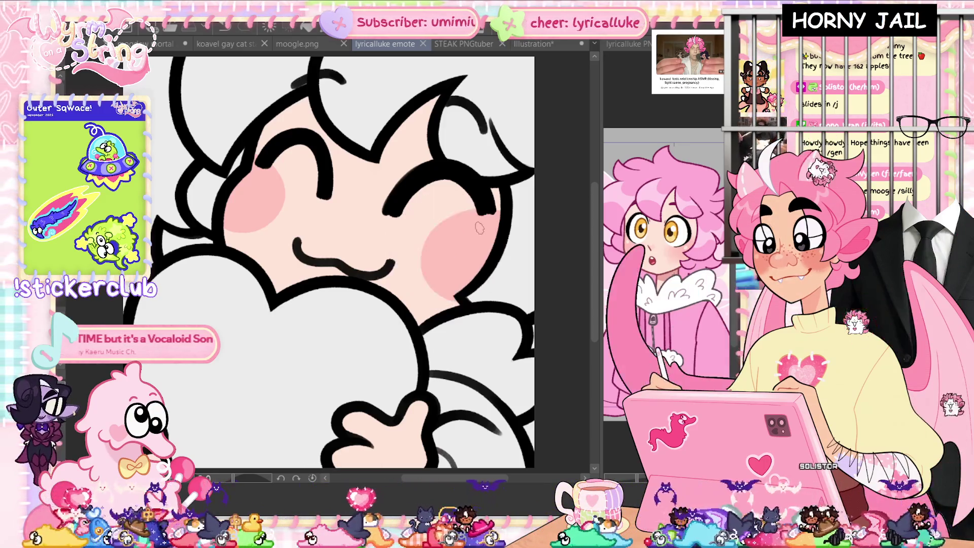
{"action": "key", "text": "minus"}
{"action": "key", "text": "minus"}
{"action": "left_click_drag", "start_coordinate": [177, 212], "coordinate": [219, 233]}
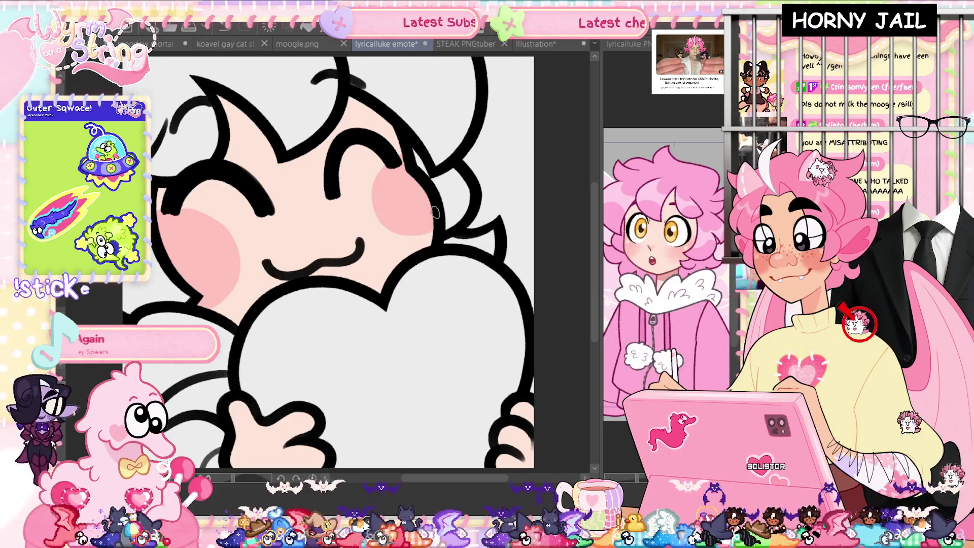
{"action": "left_click_drag", "start_coordinate": [401, 213], "coordinate": [456, 288]}
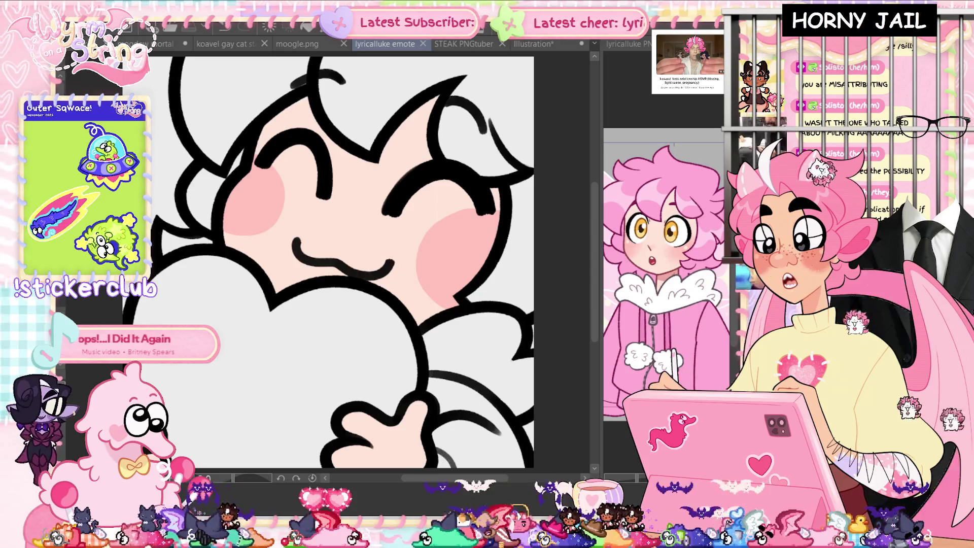
{"action": "key", "text": "ctrl+z"}
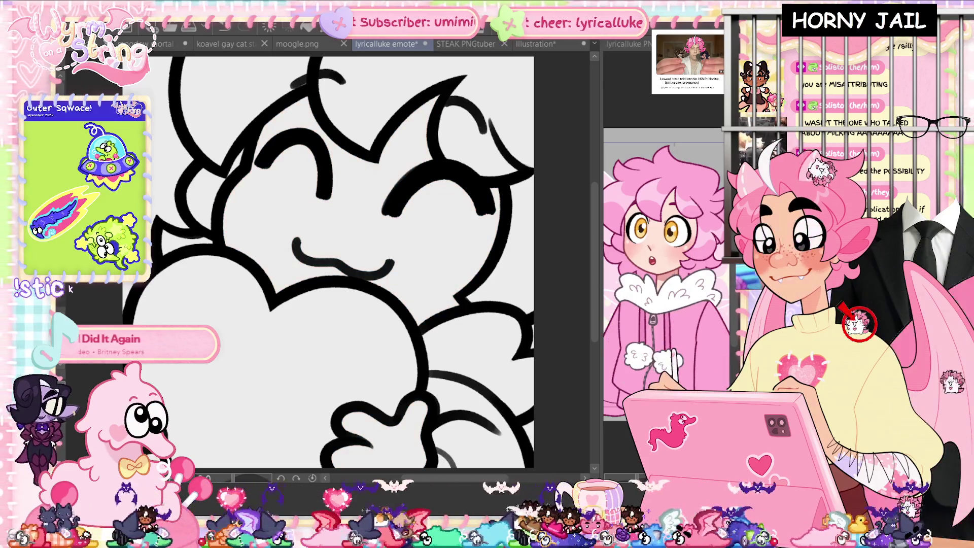
- Fill the upper-left and lower-right hair areas pink with the lasso fill and save
{"action": "scroll", "coordinate": [494, 283], "scroll_direction": "down", "scroll_amount": 1}
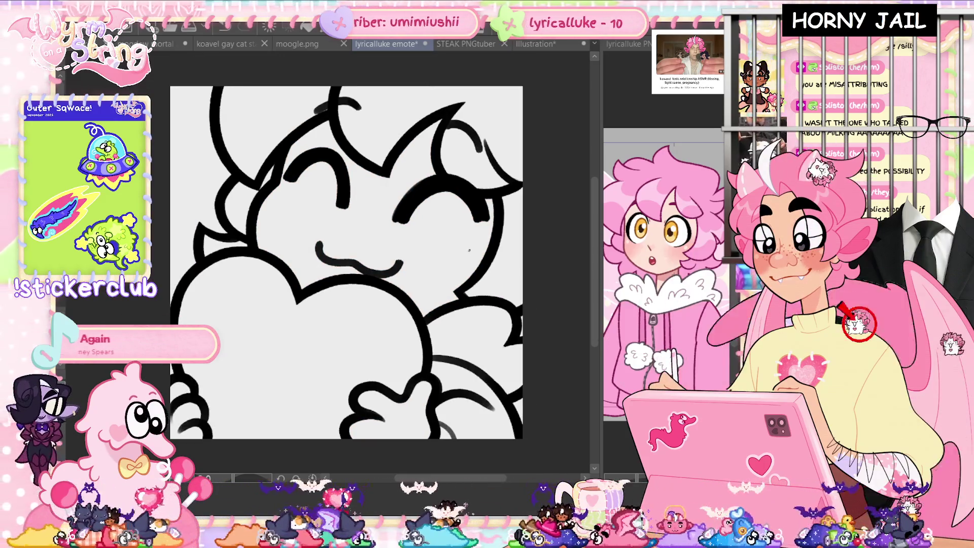
{"action": "mouse_move", "coordinate": [528, 323]}
{"action": "left_mouse_down"}
{"action": "mouse_move", "coordinate": [558, 167]}
{"action": "mouse_move", "coordinate": [335, 61]}
{"action": "mouse_move", "coordinate": [335, 153]}
{"action": "mouse_move", "coordinate": [422, 171]}
{"action": "mouse_move", "coordinate": [472, 248]}
{"action": "left_mouse_up"}
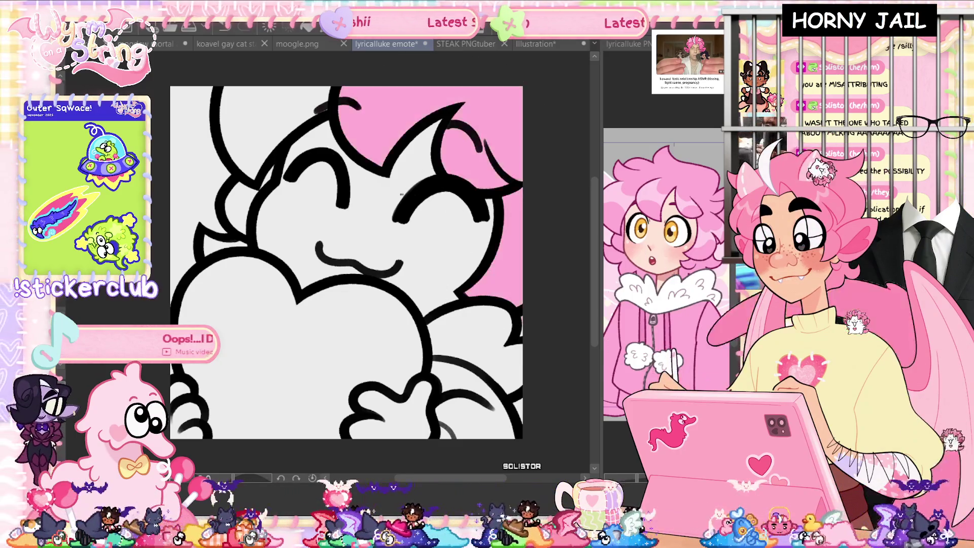
{"action": "mouse_move", "coordinate": [344, 136]}
{"action": "left_mouse_down"}
{"action": "mouse_move", "coordinate": [325, 58]}
{"action": "mouse_move", "coordinate": [213, 56]}
{"action": "mouse_move", "coordinate": [175, 254]}
{"action": "mouse_move", "coordinate": [425, 153]}
{"action": "left_mouse_up"}
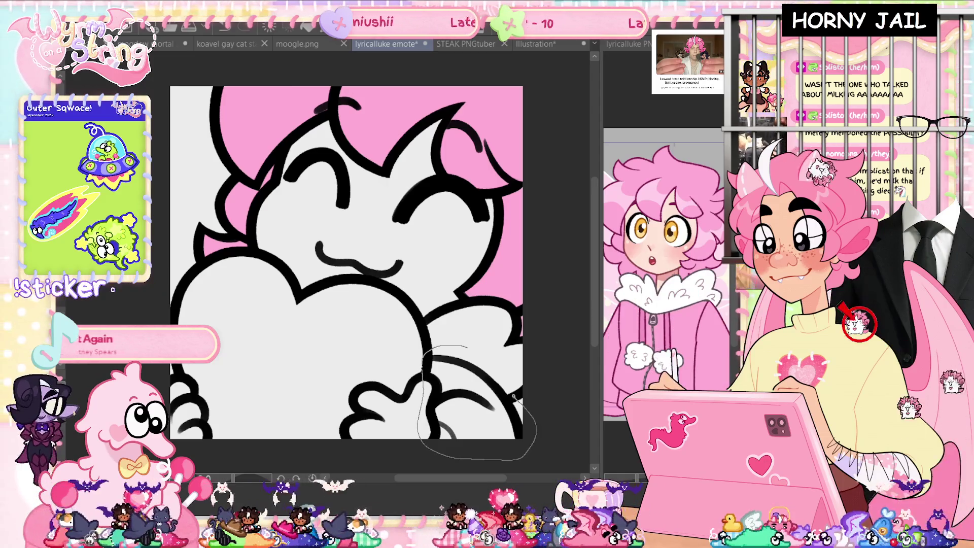
{"action": "left_click_drag", "start_coordinate": [514, 397], "coordinate": [499, 371]}
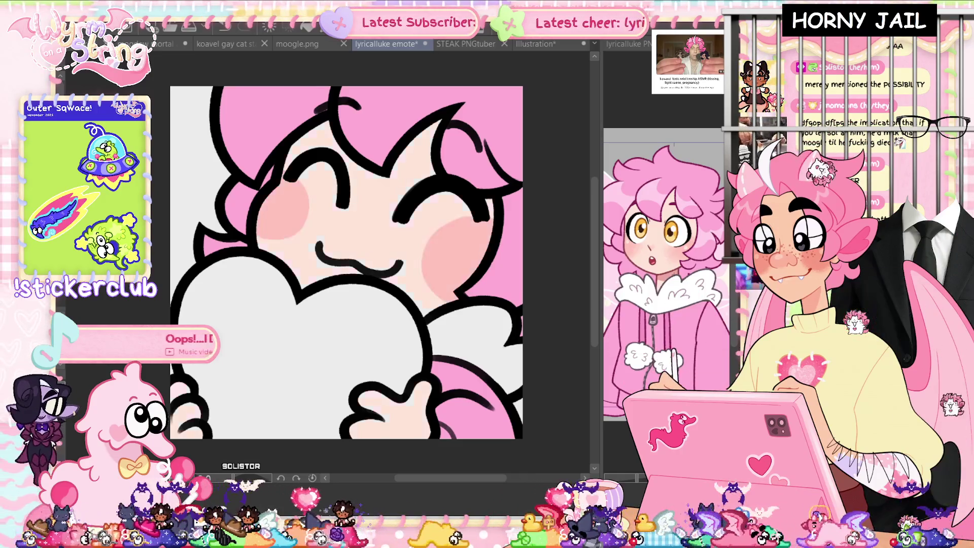
{"action": "key", "text": "ctrl+s"}
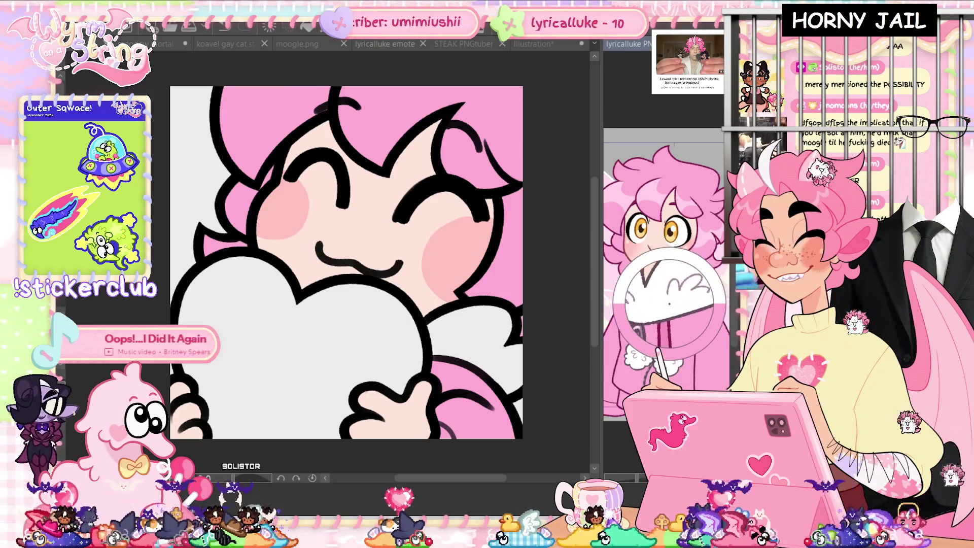
- Fill the right-hand wing light grey over the pink, check the lineart, save, then hide the fills
{"action": "mouse_move", "coordinate": [513, 399]}
{"action": "left_mouse_down"}
{"action": "mouse_move", "coordinate": [430, 353]}
{"action": "mouse_move", "coordinate": [423, 323]}
{"action": "left_mouse_up"}
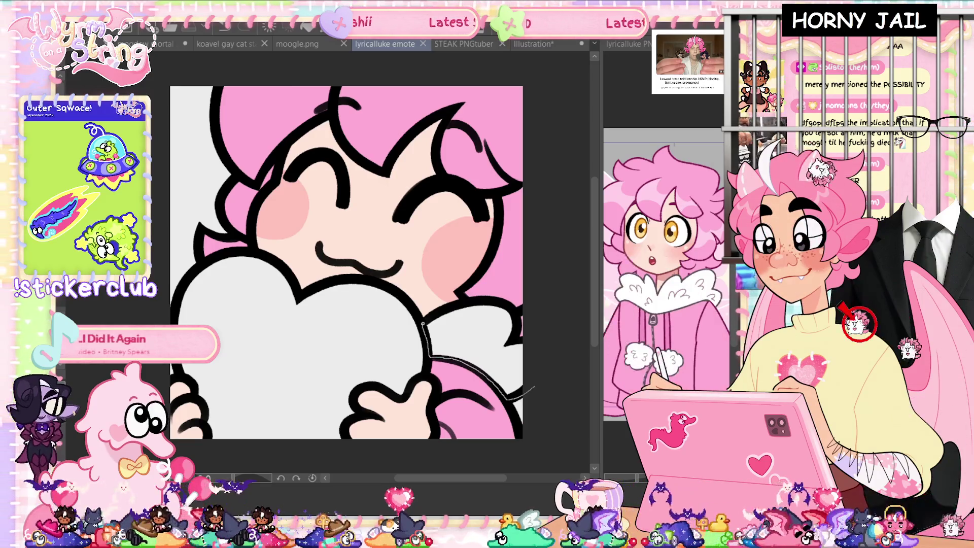
{"action": "left_click_drag", "start_coordinate": [542, 359], "coordinate": [533, 387]}
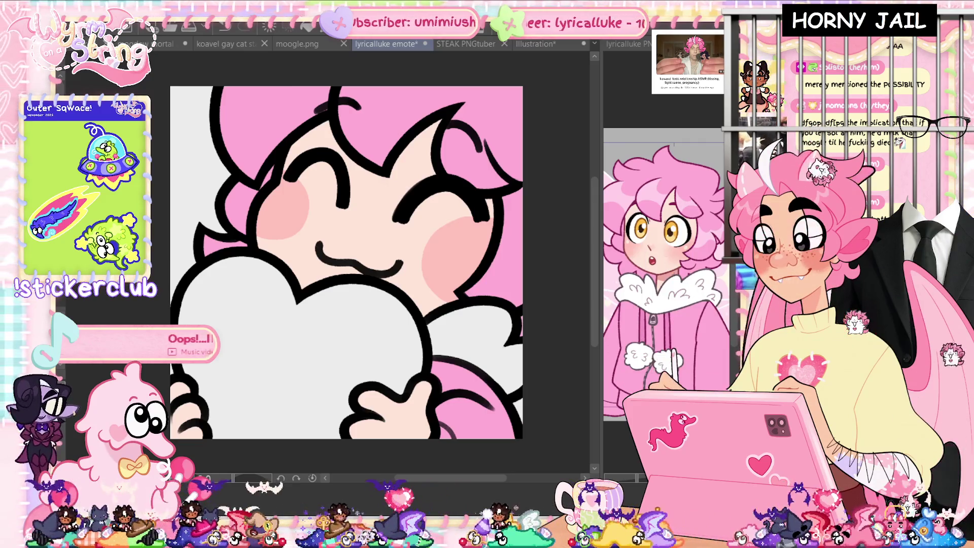
{"action": "key", "text": "Delete"}
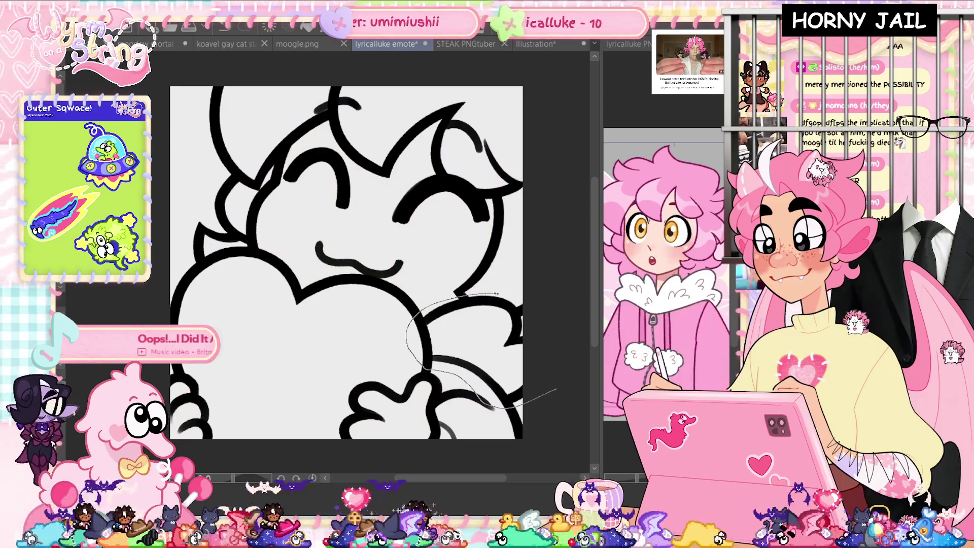
{"action": "key", "text": "ctrl+z"}
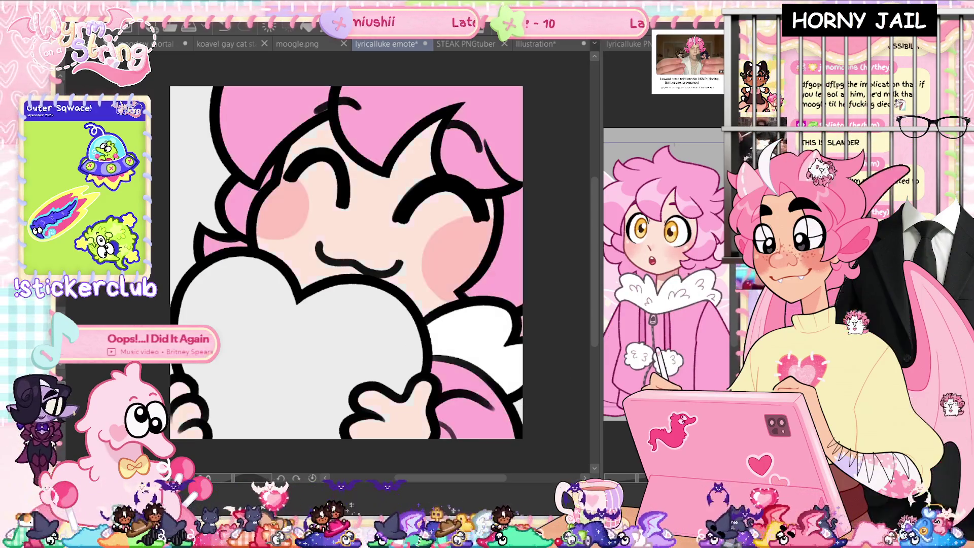
{"action": "key", "text": "ctrl+s"}
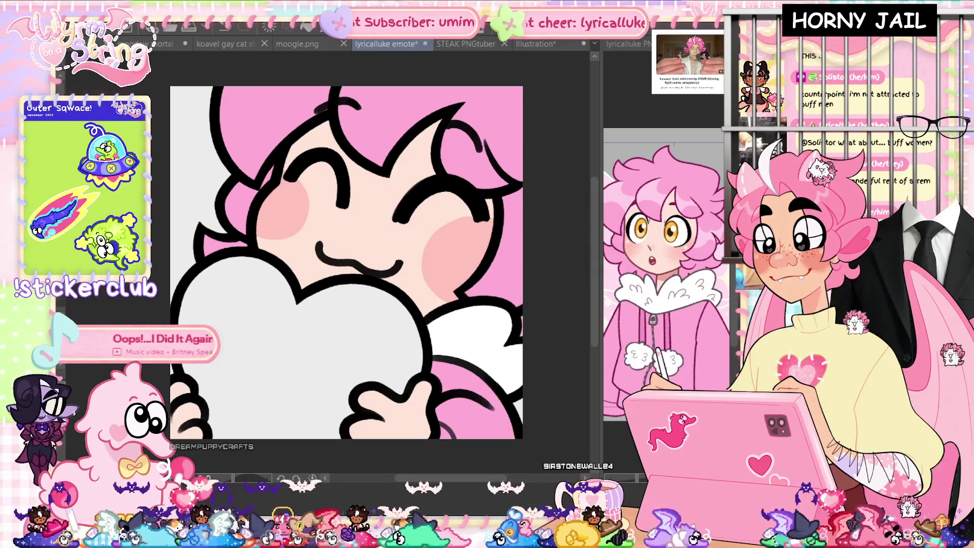
{"action": "key", "text": "ctrl+s"}
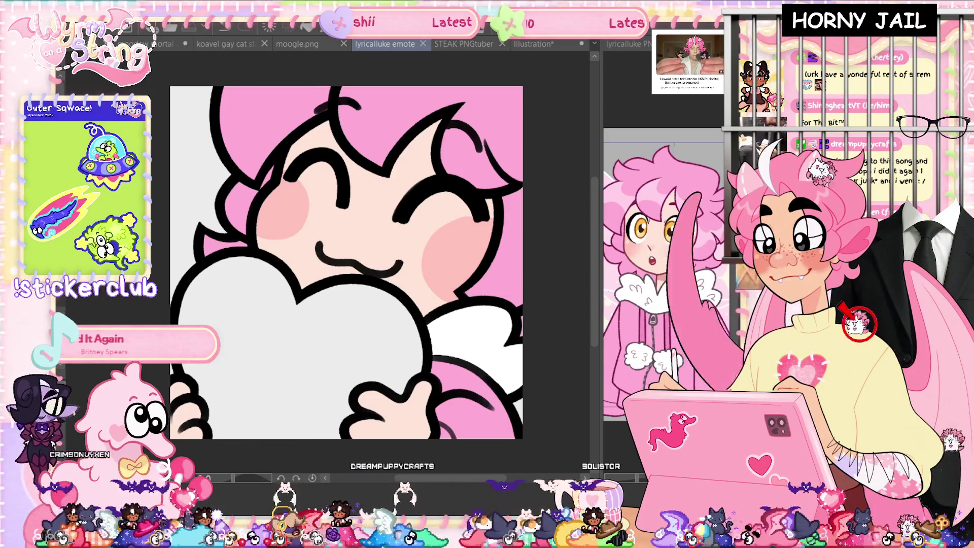
{"action": "key", "text": "ctrl+z"}
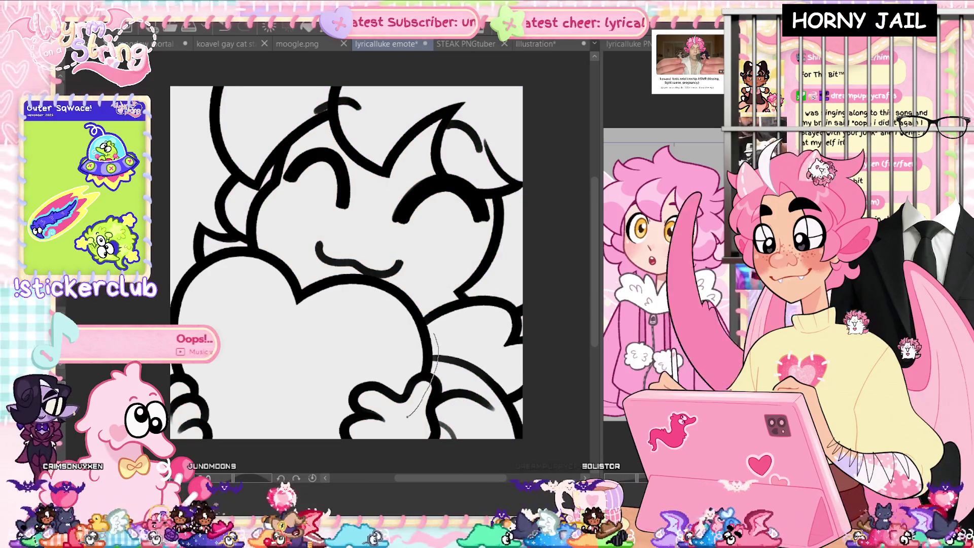
- Trace the heart's lower-left and top edges with the lasso fill to fill it magenta
{"action": "mouse_move", "coordinate": [333, 467]}
{"action": "left_mouse_down"}
{"action": "mouse_move", "coordinate": [213, 449]}
{"action": "mouse_move", "coordinate": [175, 380]}
{"action": "mouse_move", "coordinate": [159, 310]}
{"action": "mouse_move", "coordinate": [198, 249]}
{"action": "mouse_move", "coordinate": [422, 292]}
{"action": "mouse_move", "coordinate": [429, 315]}
{"action": "left_mouse_up"}
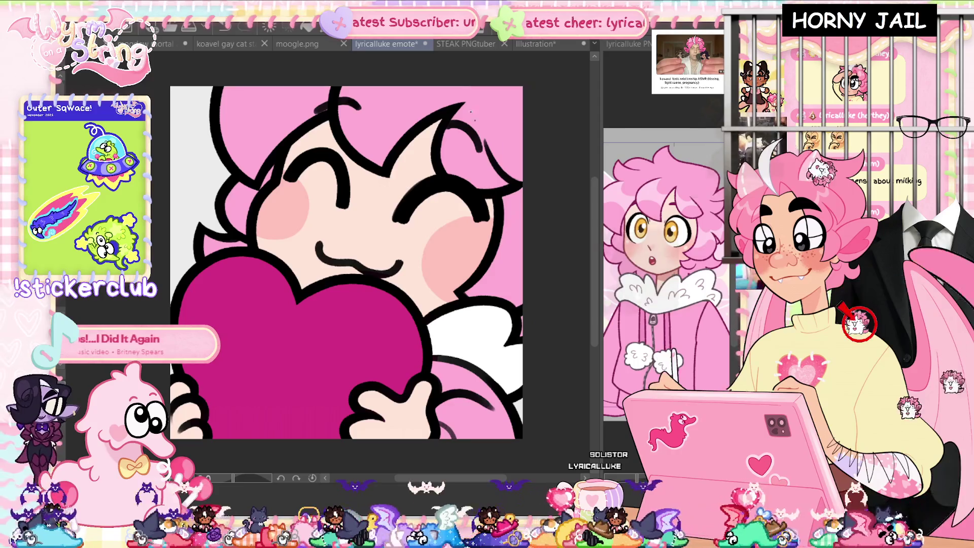
{"action": "mouse_move", "coordinate": [222, 94]}
{"action": "left_mouse_down"}
{"action": "mouse_move", "coordinate": [498, 115]}
{"action": "mouse_move", "coordinate": [525, 143]}
{"action": "left_mouse_up"}
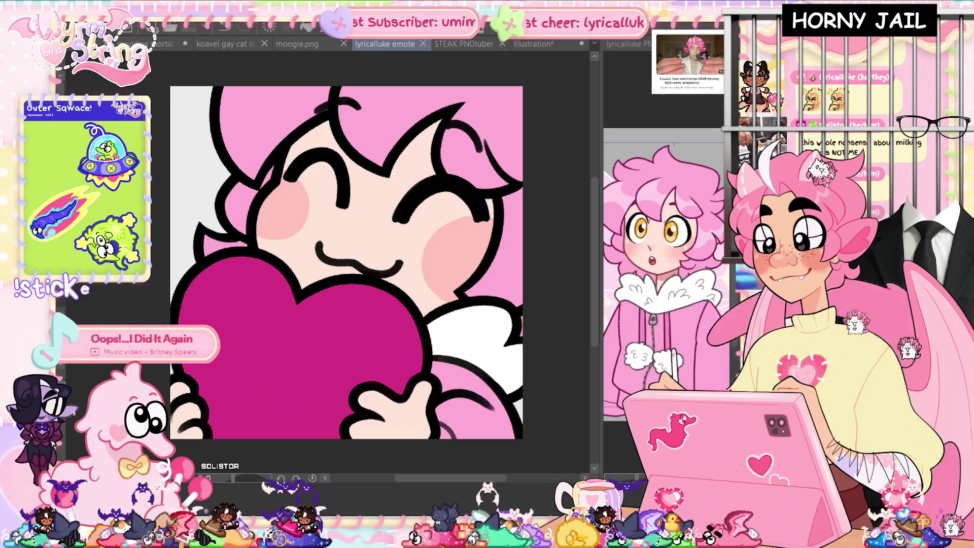
- Raise the heart's saturation and adjust luminosity in Hue/Saturation/Luminosity, comparing before and after
{"action": "key", "text": "ctrl+u"}
{"action": "left_click_drag", "start_coordinate": [690, 231], "coordinate": [703, 231]}
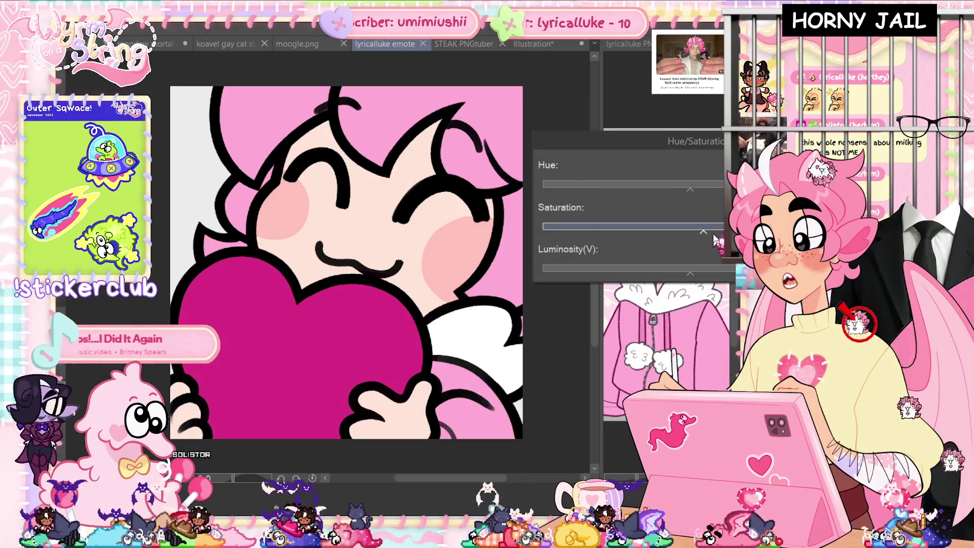
{"action": "left_click_drag", "start_coordinate": [691, 273], "coordinate": [709, 268]}
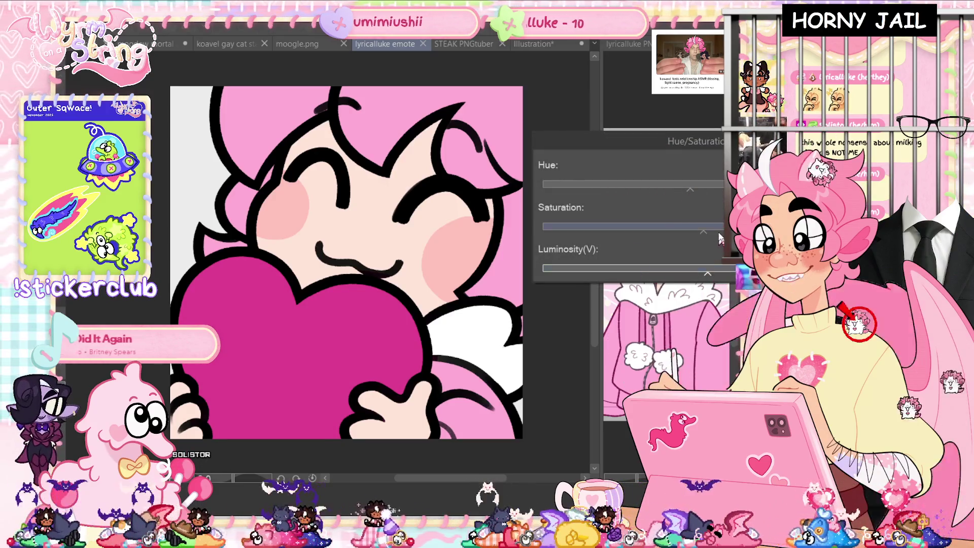
{"action": "left_click", "coordinate": [719, 234]}
{"action": "left_click", "coordinate": [711, 268]}
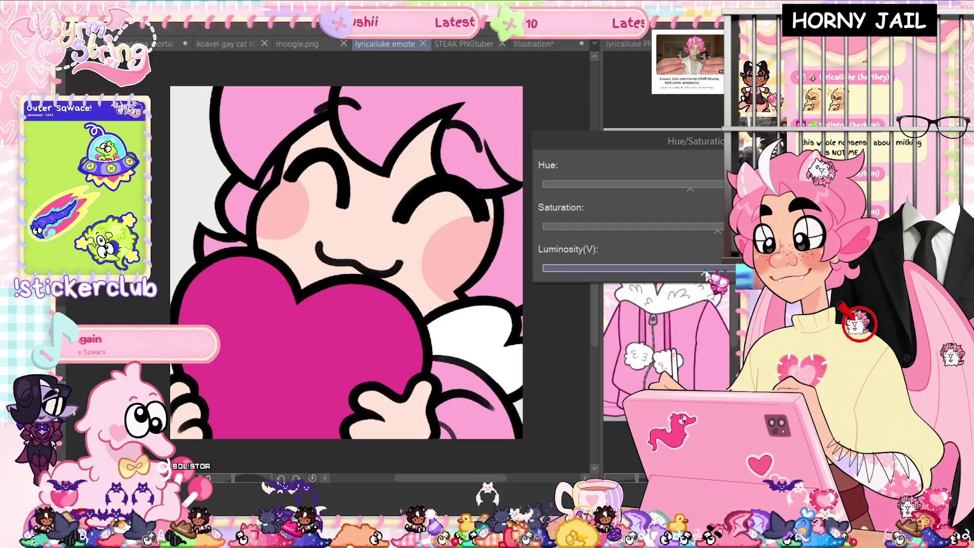
{"action": "key", "text": "Return"}
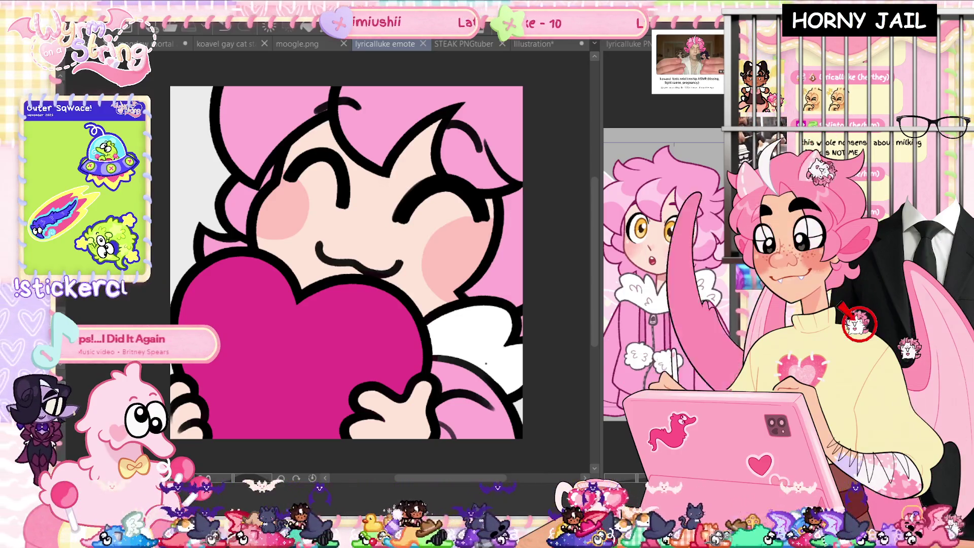
{"action": "key", "text": "ctrl+z"}
{"action": "key", "text": "ctrl+y"}
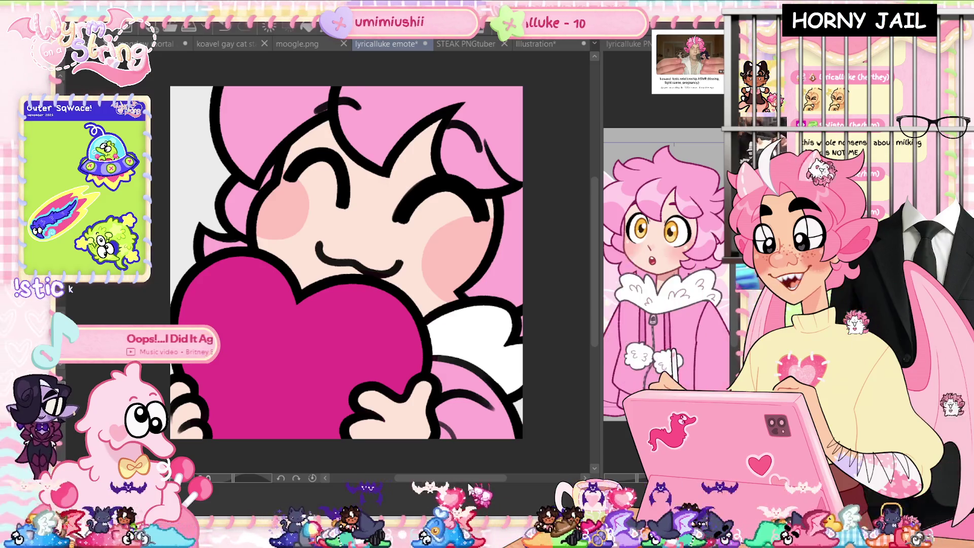
{"action": "scroll", "coordinate": [459, 486], "scroll_direction": "left", "scroll_amount": 3}
{"action": "scroll", "coordinate": [459, 486], "scroll_direction": "right", "scroll_amount": 1}
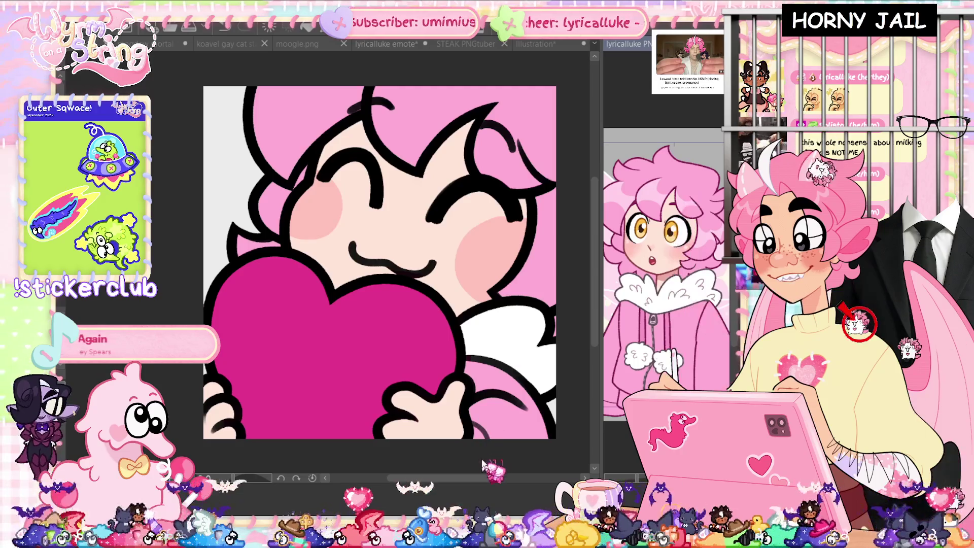
- Dab a small highlight on the cheek and save the emote
{"action": "left_click", "coordinate": [483, 463]}
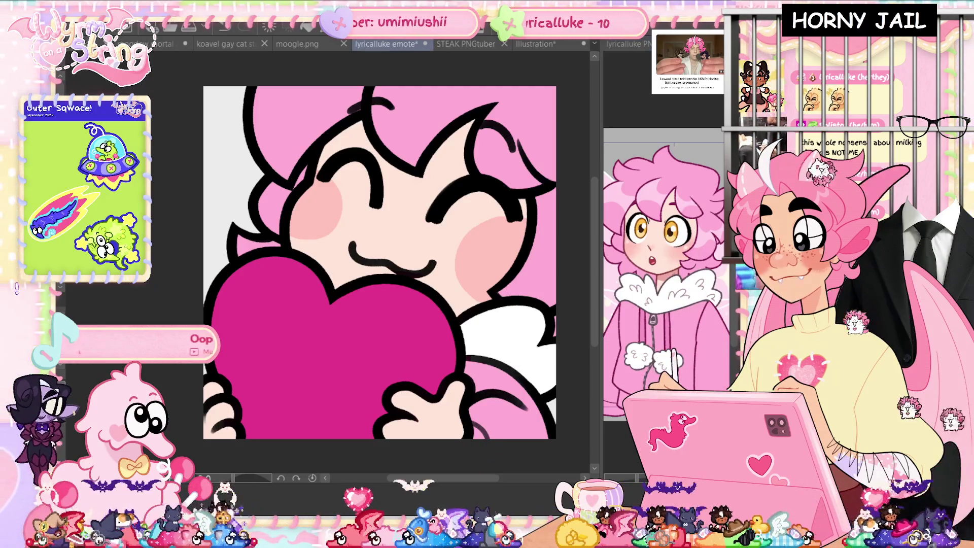
{"action": "left_click", "coordinate": [312, 192]}
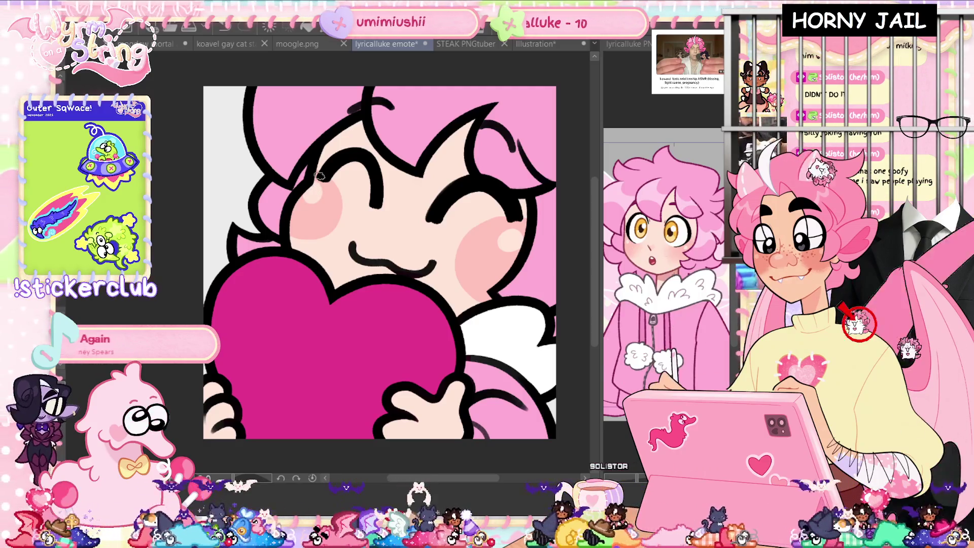
{"action": "key", "text": "ctrl+s"}
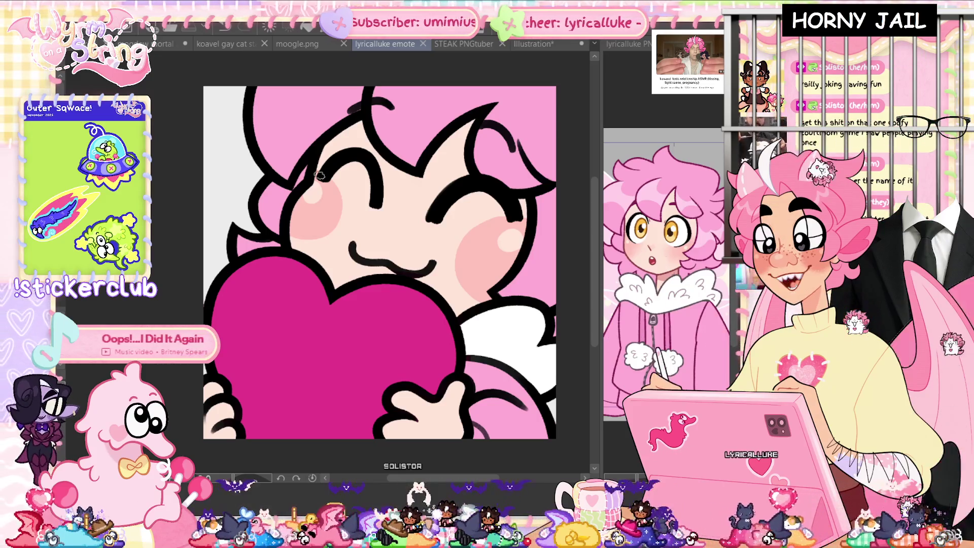
- Lighten the heart's magenta via Luminosity, save, and start a light pink shine on the heart
{"action": "key", "text": "ctrl+u"}
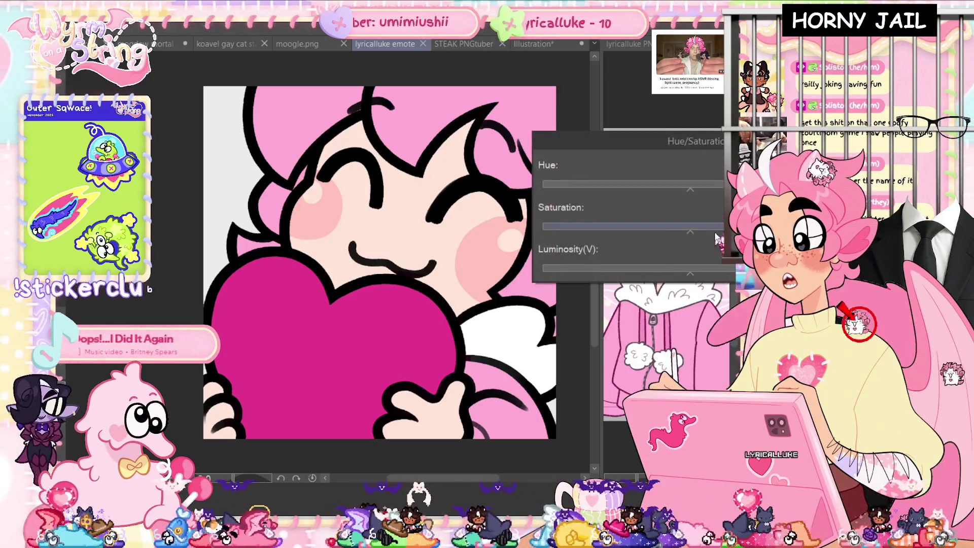
{"action": "left_click", "coordinate": [703, 273]}
{"action": "key", "text": "Return"}
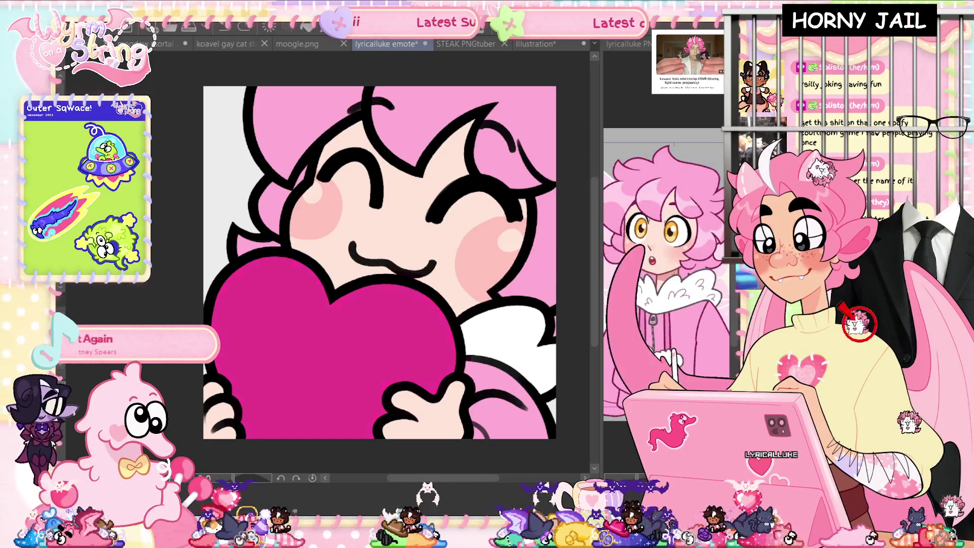
{"action": "key", "text": "ctrl+s"}
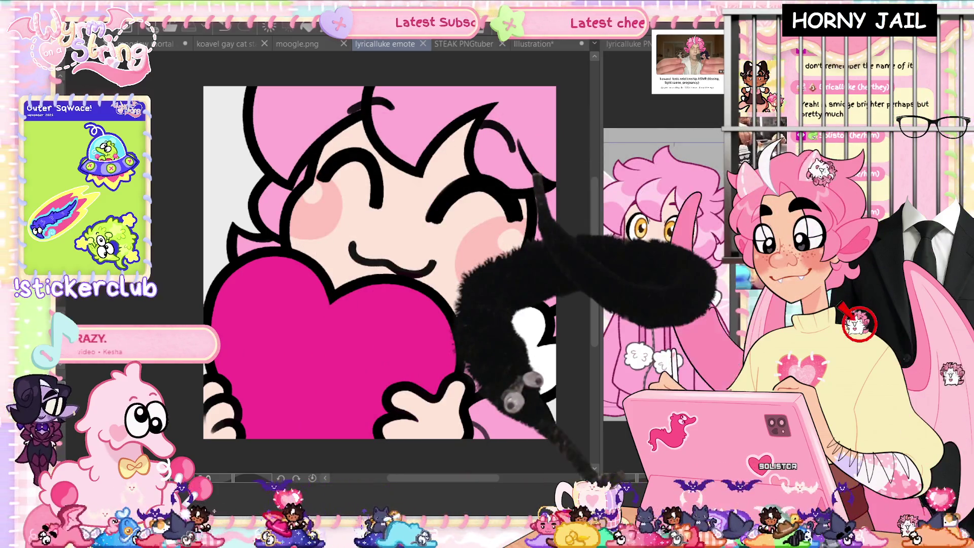
{"action": "mouse_move", "coordinate": [274, 270]}
{"action": "left_mouse_down"}
{"action": "mouse_move", "coordinate": [237, 303]}
{"action": "mouse_move", "coordinate": [301, 276]}
{"action": "left_mouse_up"}
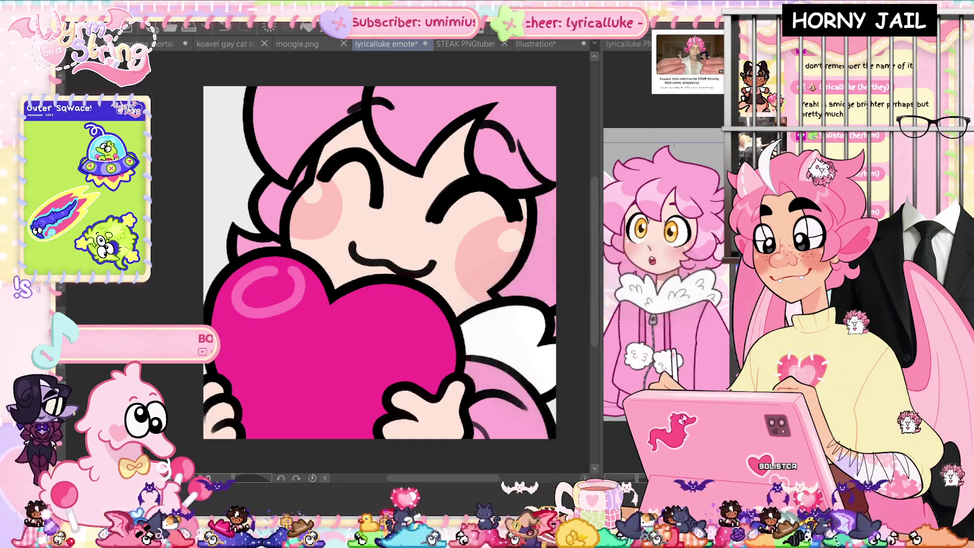
- Redraw the light pink shine on the heart's upper-left lobe and save
{"action": "key", "text": "ctrl+z"}
{"action": "mouse_move", "coordinate": [263, 275]}
{"action": "left_mouse_down"}
{"action": "mouse_move", "coordinate": [305, 287]}
{"action": "mouse_move", "coordinate": [258, 282]}
{"action": "left_mouse_up"}
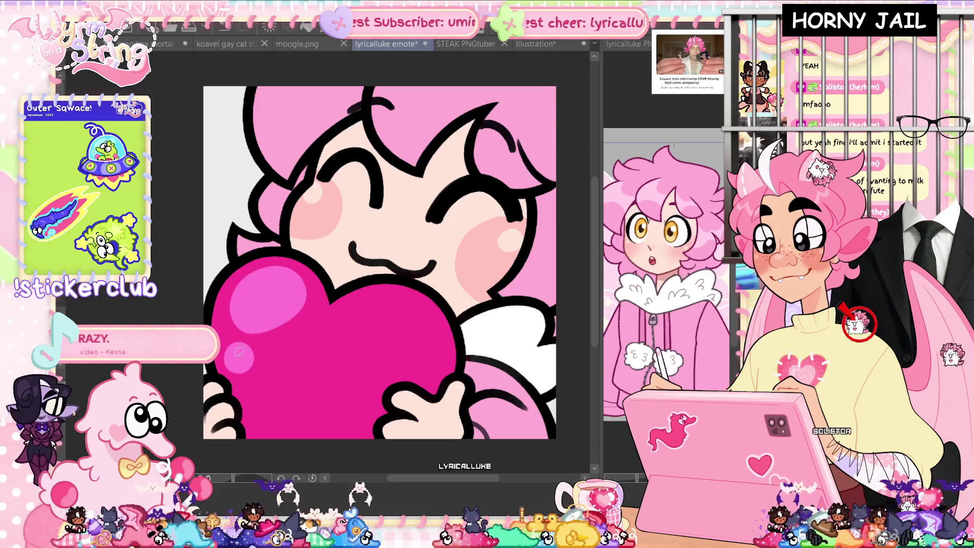
{"action": "key", "text": "ctrl+s"}
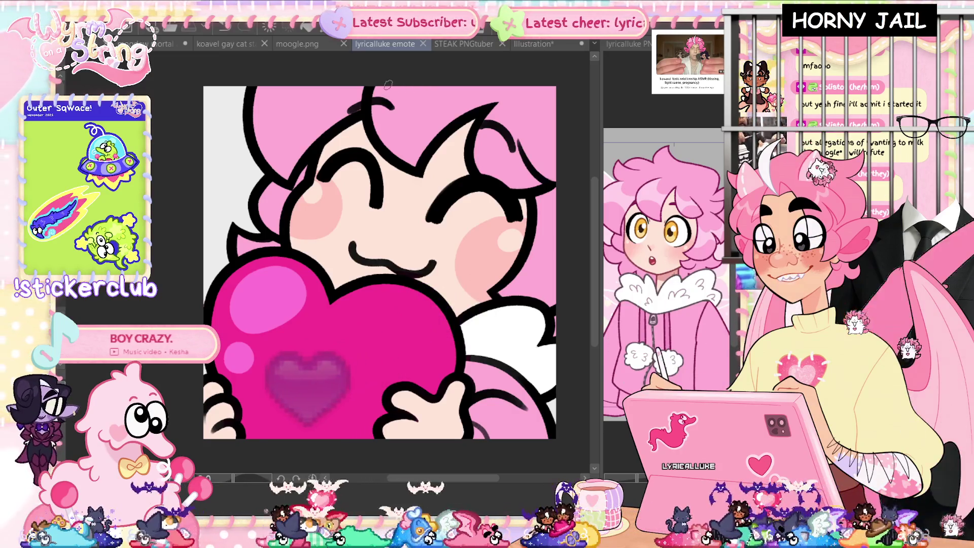
- Add light pink highlight strokes to the top, upper-left and right hair, saving along the way
{"action": "mouse_move", "coordinate": [378, 105]}
{"action": "left_mouse_down"}
{"action": "mouse_move", "coordinate": [422, 117]}
{"action": "mouse_move", "coordinate": [380, 91]}
{"action": "left_mouse_up"}
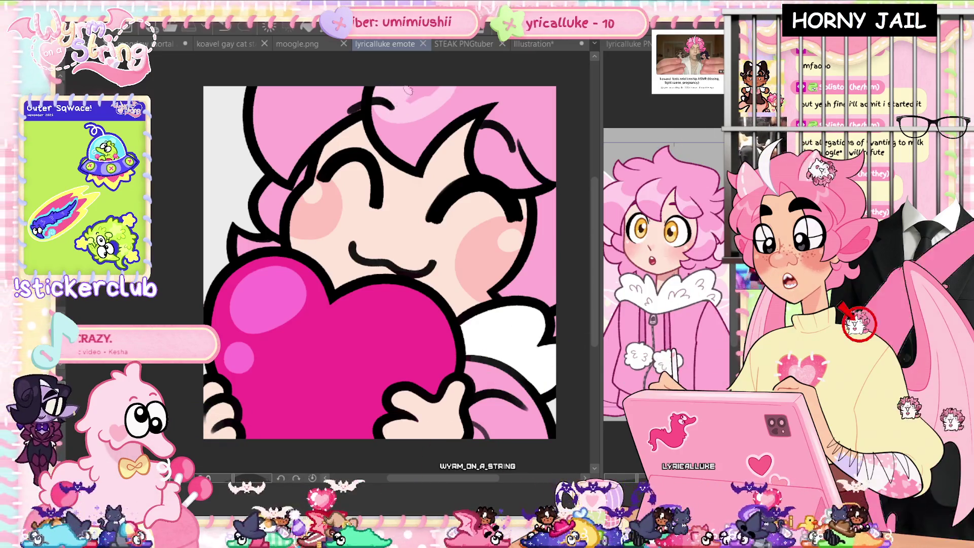
{"action": "left_click_drag", "start_coordinate": [261, 100], "coordinate": [297, 112]}
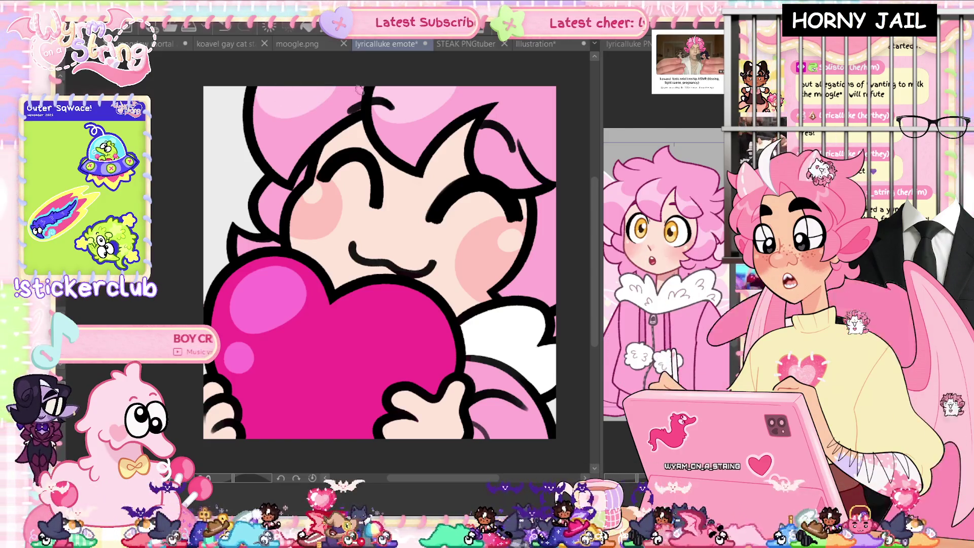
{"action": "key", "text": "ctrl+s"}
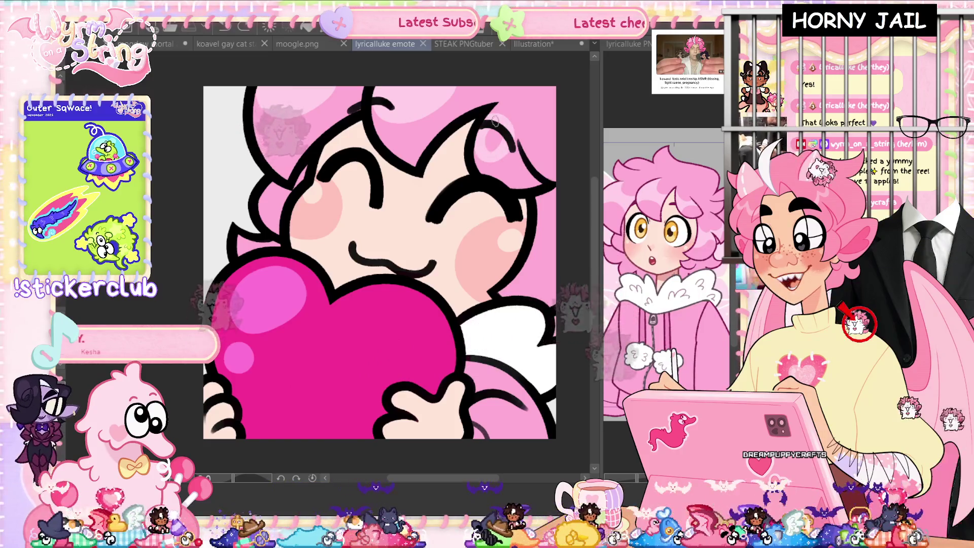
{"action": "left_click_drag", "start_coordinate": [499, 119], "coordinate": [486, 144]}
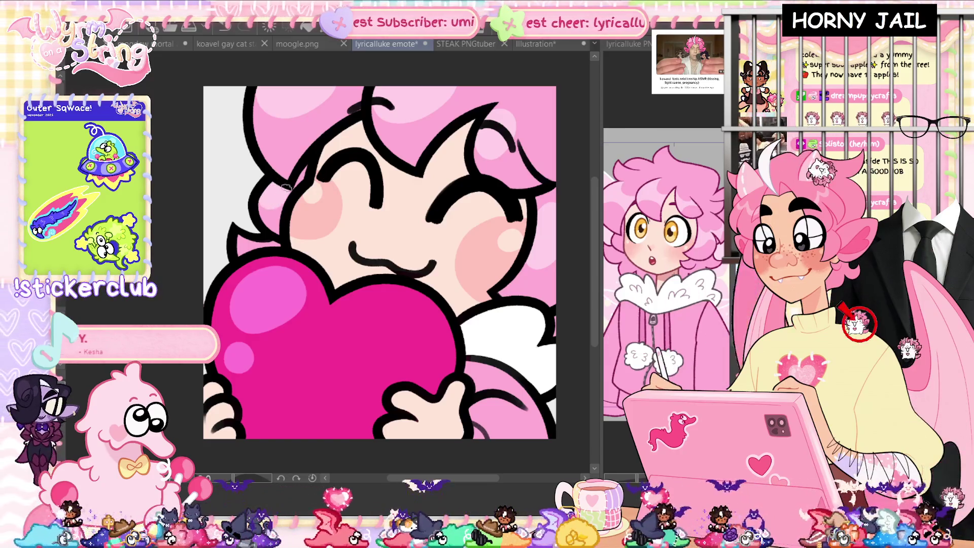
- Add two small touch-up strokes to the hair highlights, saving before and after
{"action": "key", "text": "ctrl+s"}
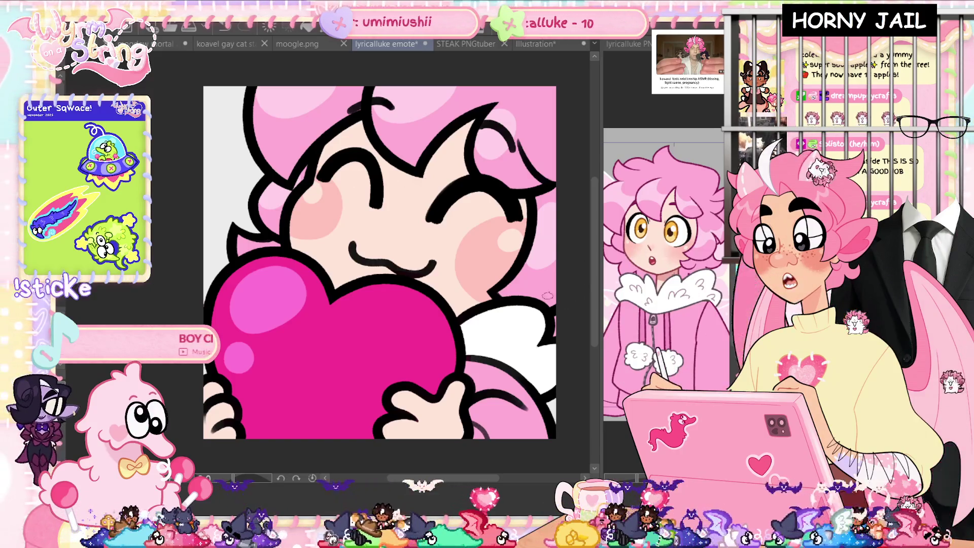
{"action": "left_click", "coordinate": [529, 271]}
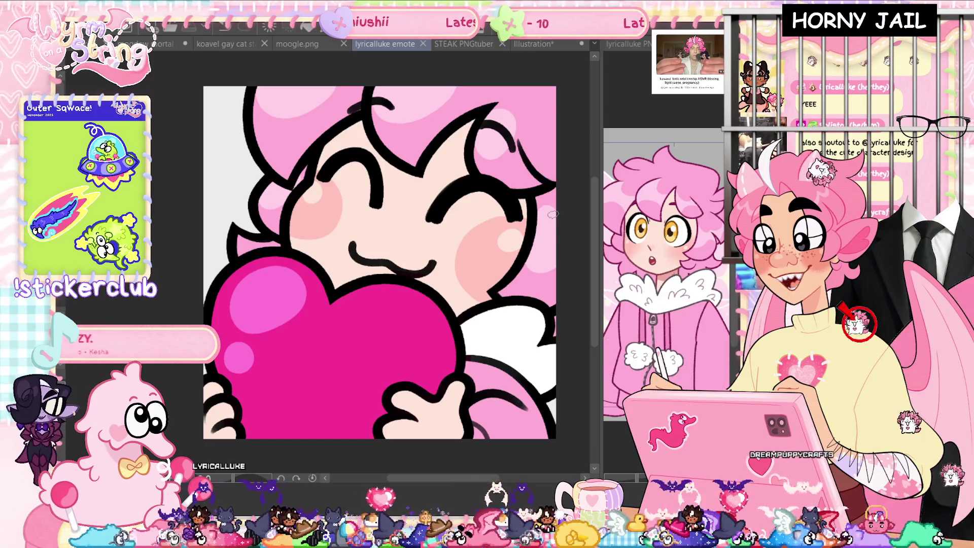
{"action": "left_click", "coordinate": [485, 91]}
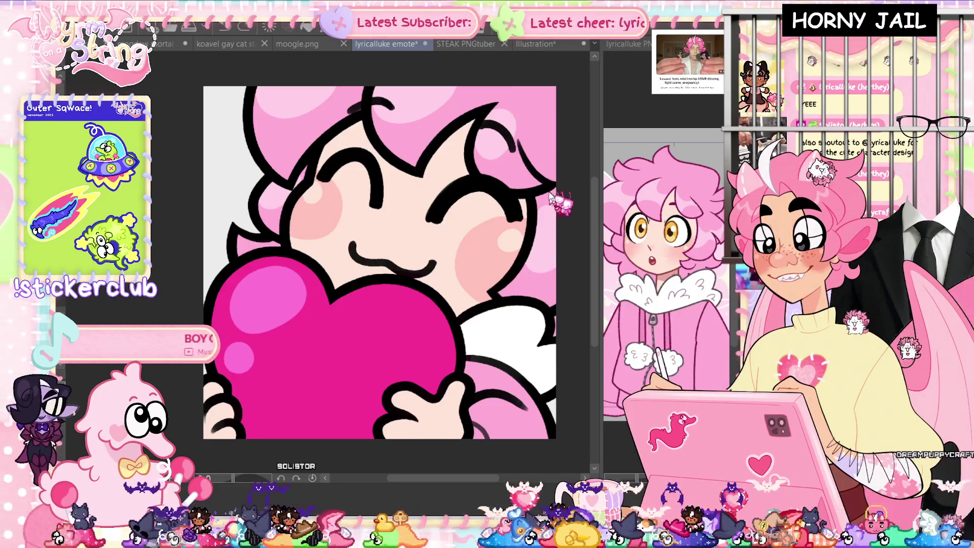
{"action": "key", "text": "ctrl+s"}
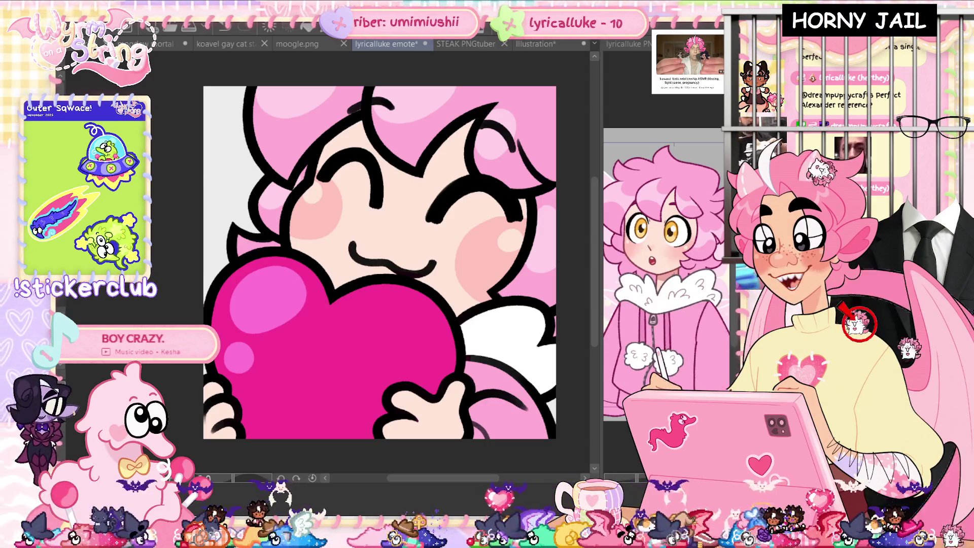
{"action": "scroll", "coordinate": [330, 264], "scroll_direction": "up", "scroll_amount": 1}
- Save the finished emote and scroll down to inspect its lower part
{"action": "key", "text": "ctrl+s"}
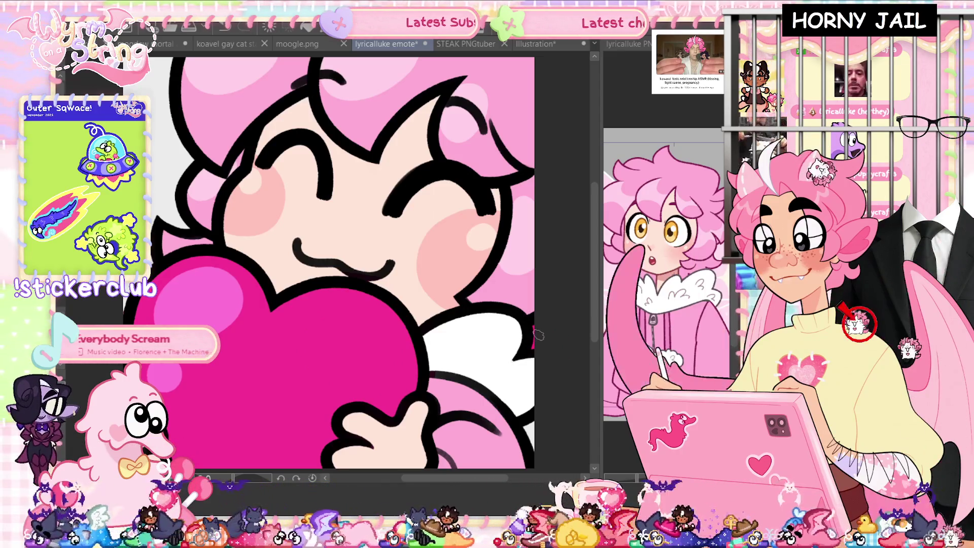
{"action": "scroll", "coordinate": [595, 322], "scroll_direction": "down", "scroll_amount": 2}
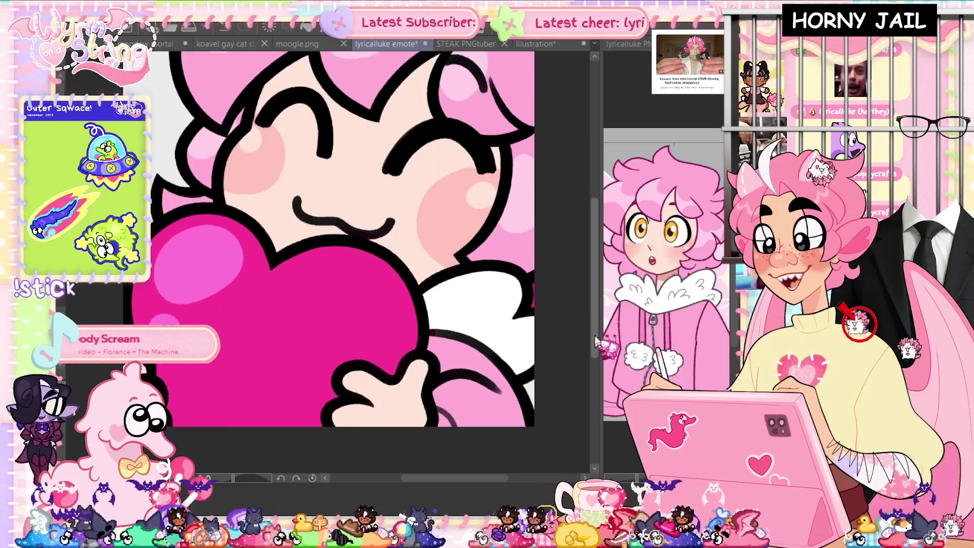
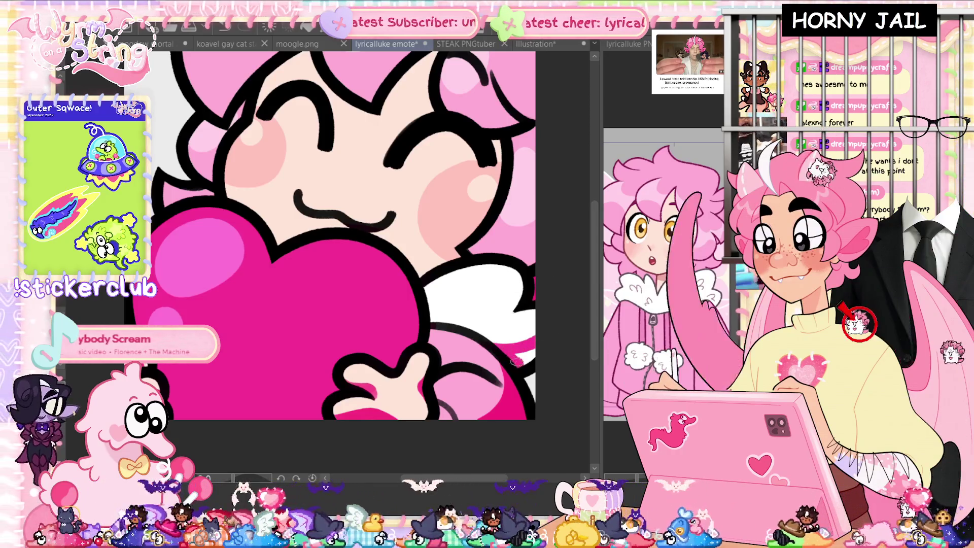
- Touch up the wing edge in pink, then shade the hair above the left eye in hot-pink and dark-pink
{"action": "left_click_drag", "start_coordinate": [513, 354], "coordinate": [521, 355]}
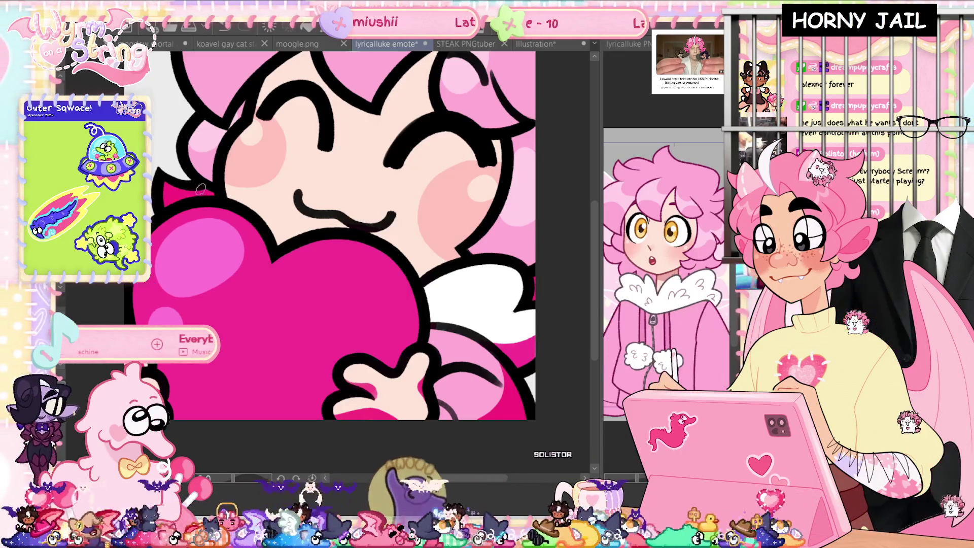
{"action": "left_click_drag", "start_coordinate": [555, 231], "coordinate": [570, 305]}
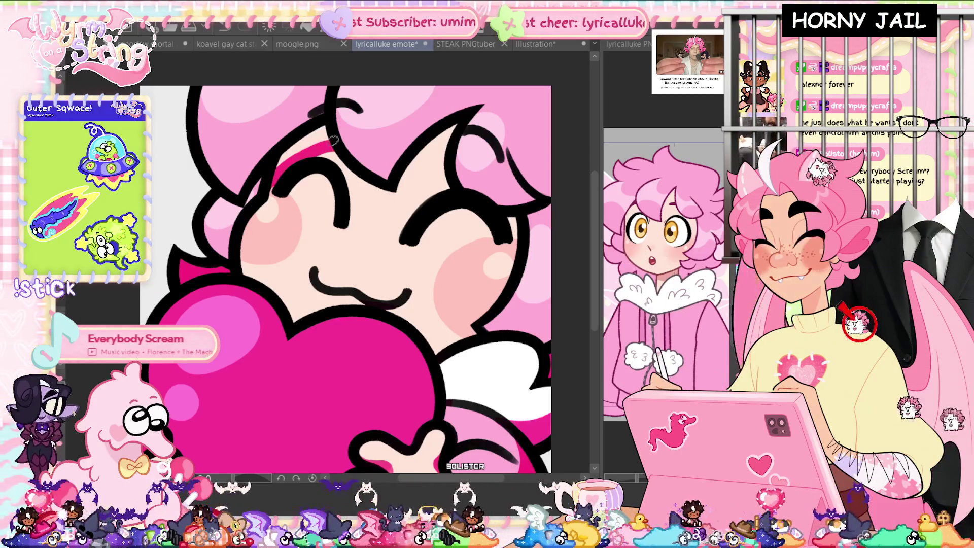
{"action": "mouse_move", "coordinate": [345, 144]}
{"action": "left_mouse_down"}
{"action": "mouse_move", "coordinate": [304, 153]}
{"action": "mouse_move", "coordinate": [264, 180]}
{"action": "left_mouse_up"}
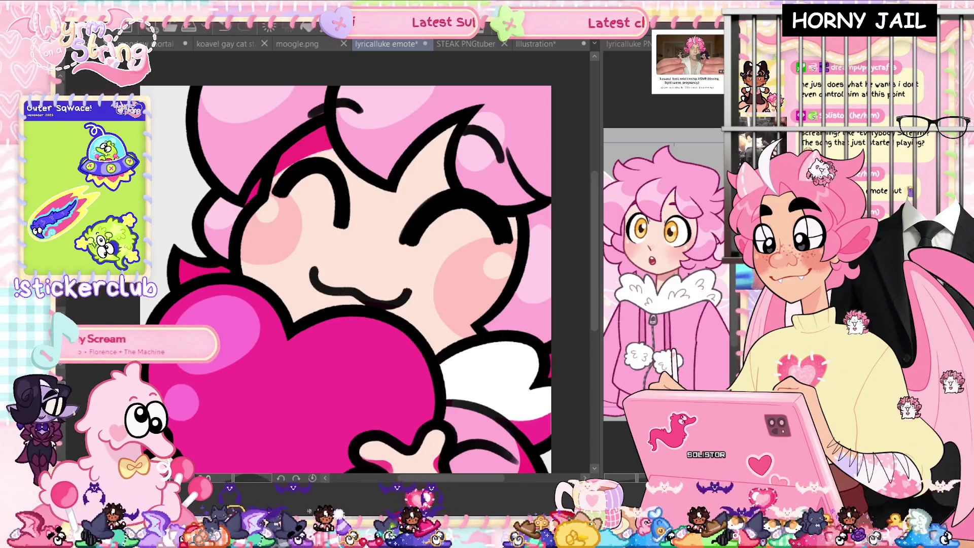
{"action": "left_click_drag", "start_coordinate": [239, 193], "coordinate": [325, 87]}
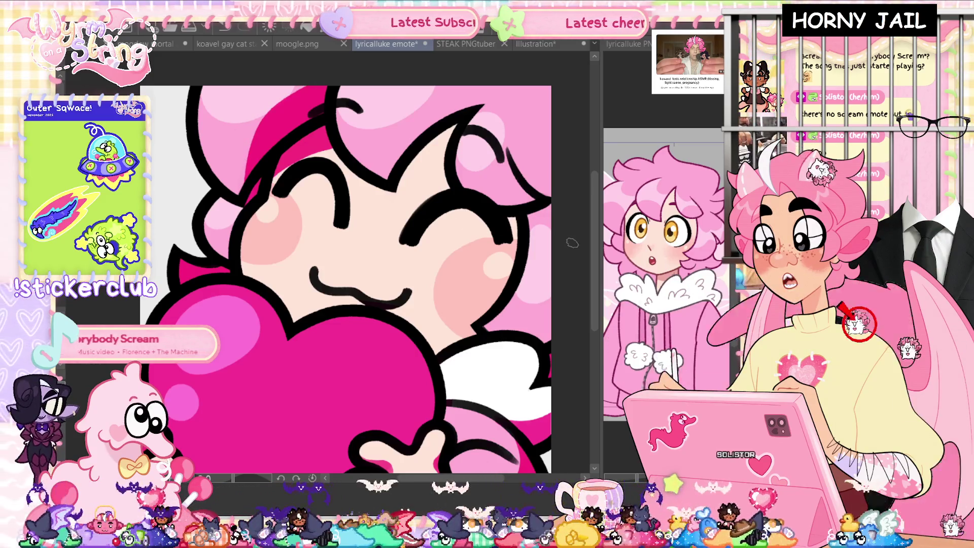
- Add magenta accent strokes beside the right and left eyes, undoing the overlong left-eye extension
{"action": "left_click_drag", "start_coordinate": [514, 223], "coordinate": [554, 209]}
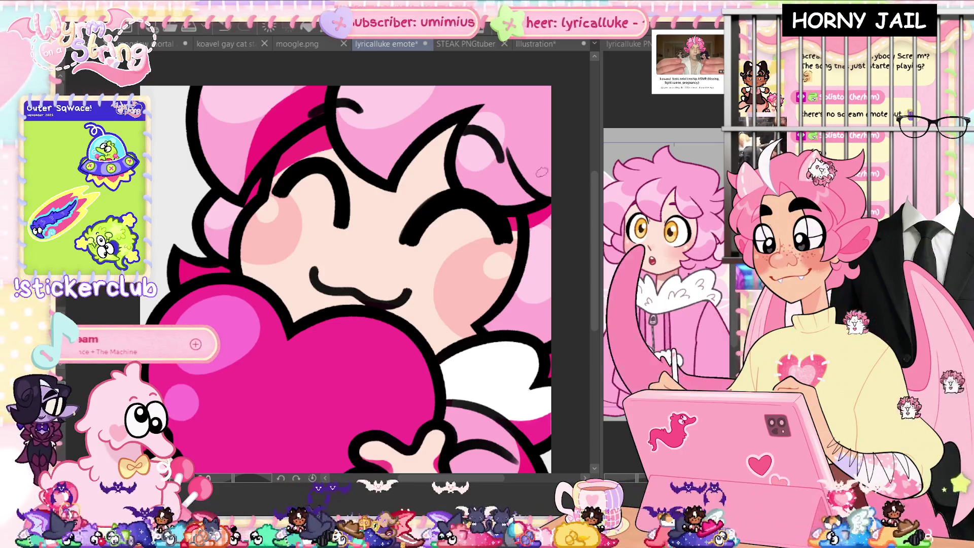
{"action": "left_click_drag", "start_coordinate": [415, 165], "coordinate": [406, 202]}
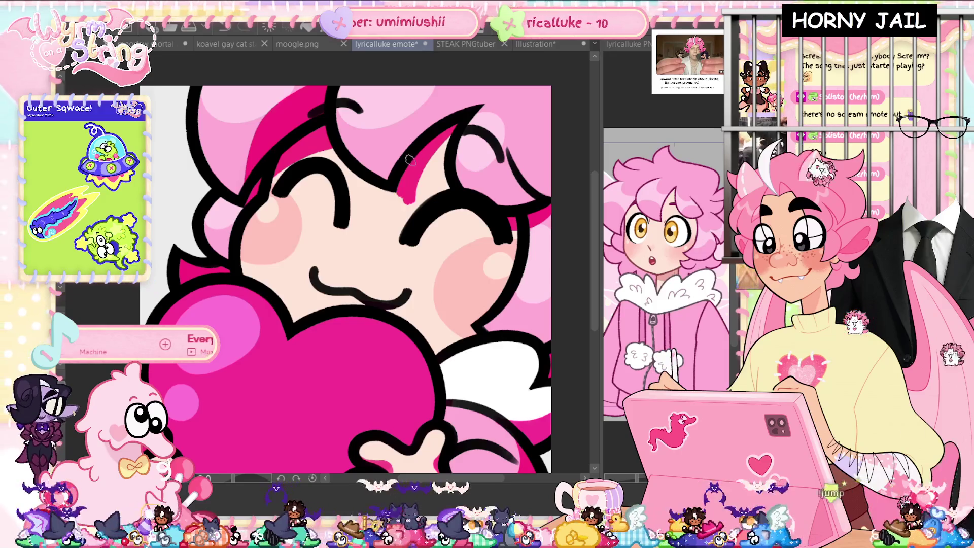
{"action": "key", "text": "ctrl+z"}
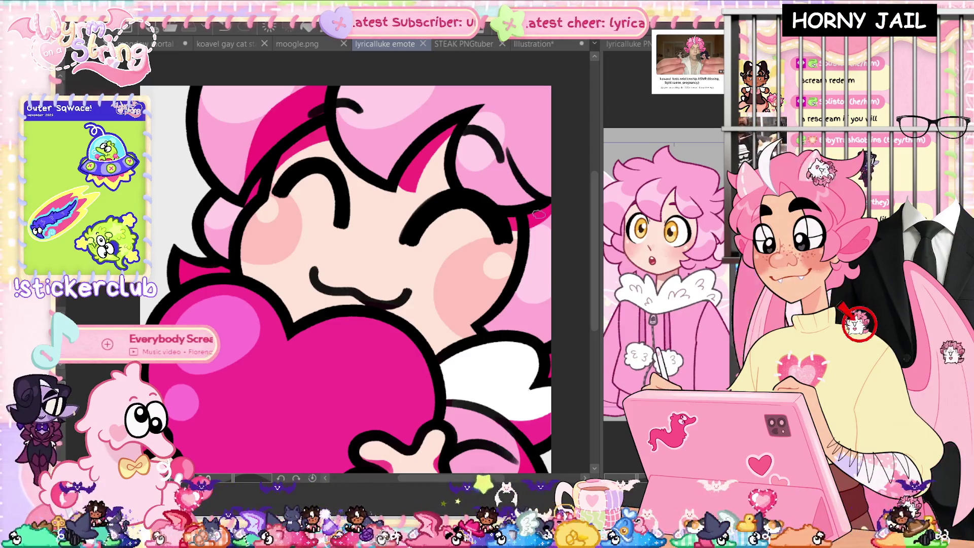
{"action": "scroll", "coordinate": [539, 214], "scroll_direction": "down", "scroll_amount": 1}
- Dab and blend a soft pink blush on the right cheek, save, and touch up near the eye
{"action": "left_click", "coordinate": [497, 262]}
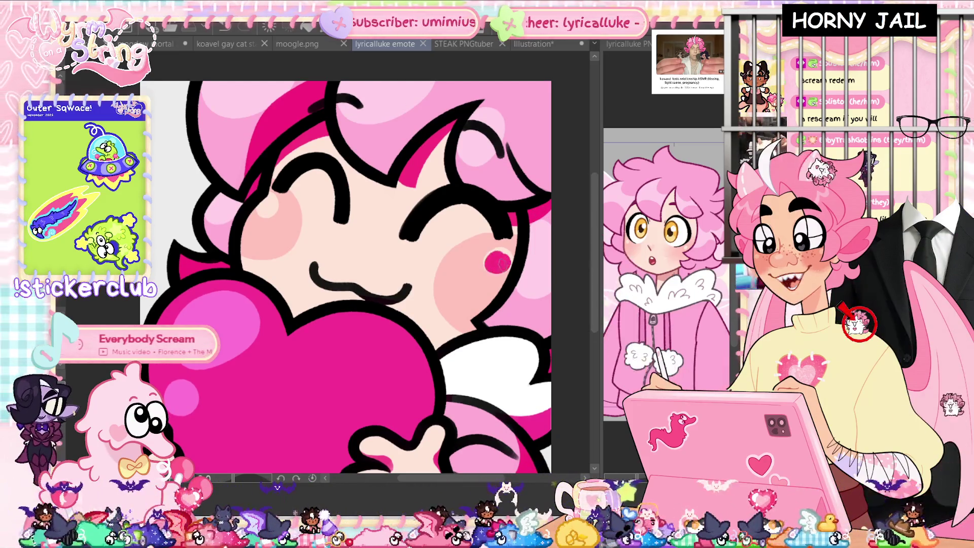
{"action": "left_click_drag", "start_coordinate": [497, 261], "coordinate": [506, 257]}
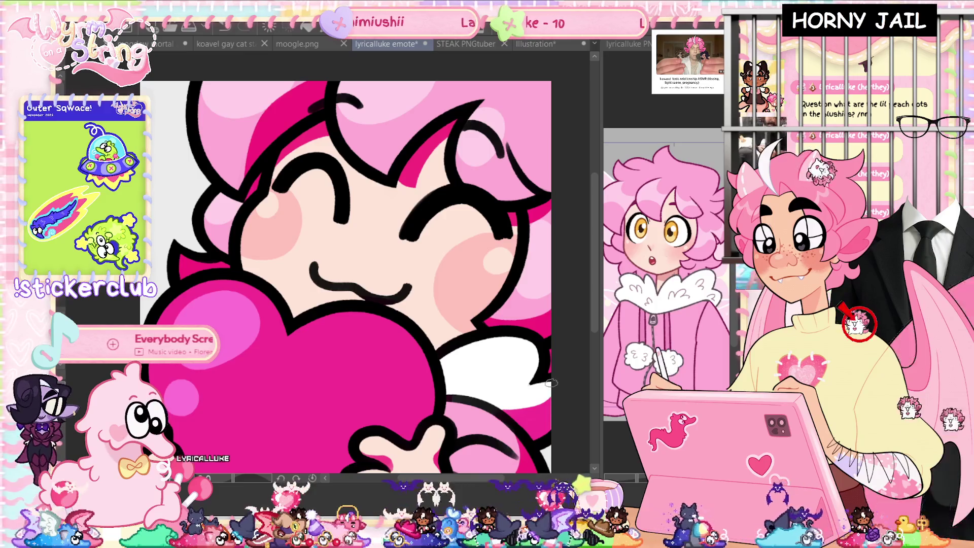
{"action": "scroll", "coordinate": [435, 245], "scroll_direction": "down", "scroll_amount": 2}
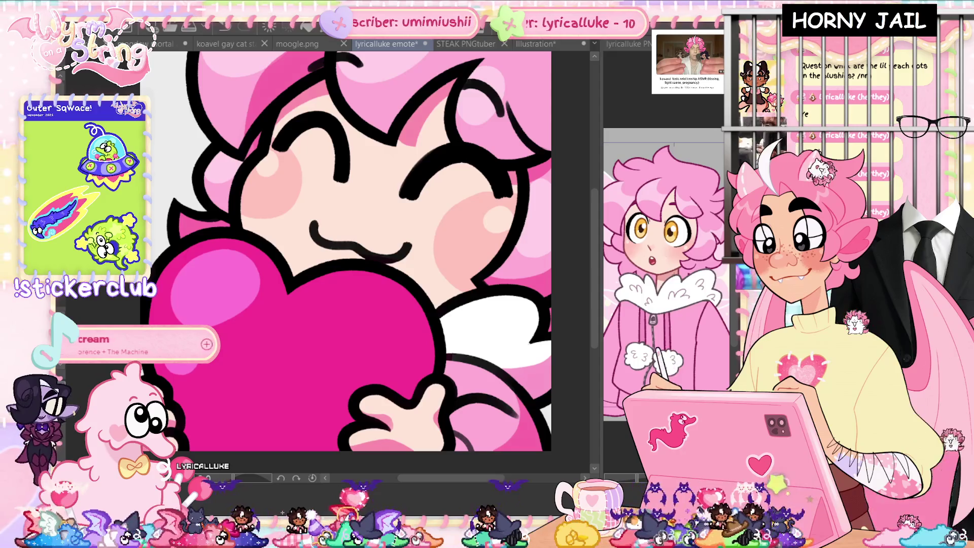
{"action": "key", "text": "ctrl+s"}
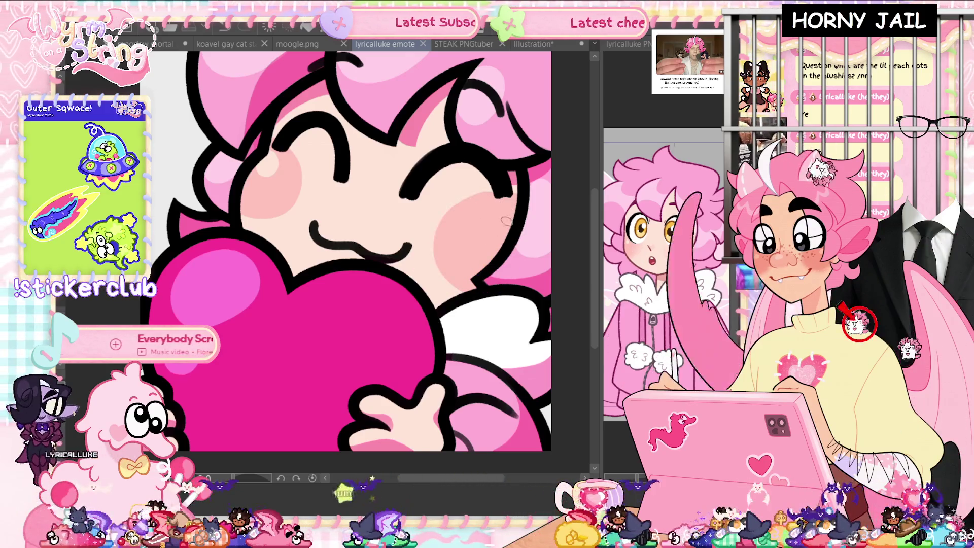
{"action": "left_click_drag", "start_coordinate": [507, 221], "coordinate": [426, 197]}
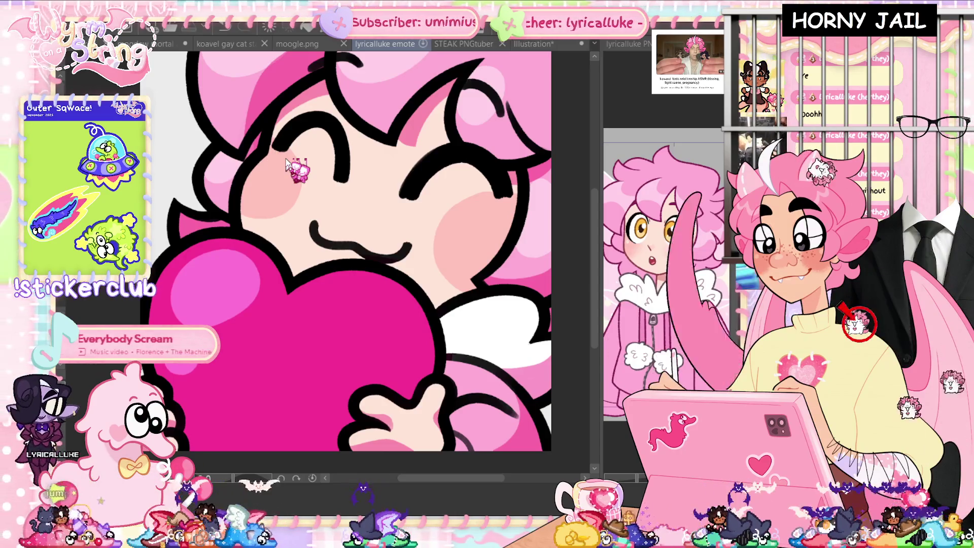
- Add a small touch-up on the cheek and a stroke lower down, saving after each
{"action": "left_click_drag", "start_coordinate": [281, 380], "coordinate": [263, 395]}
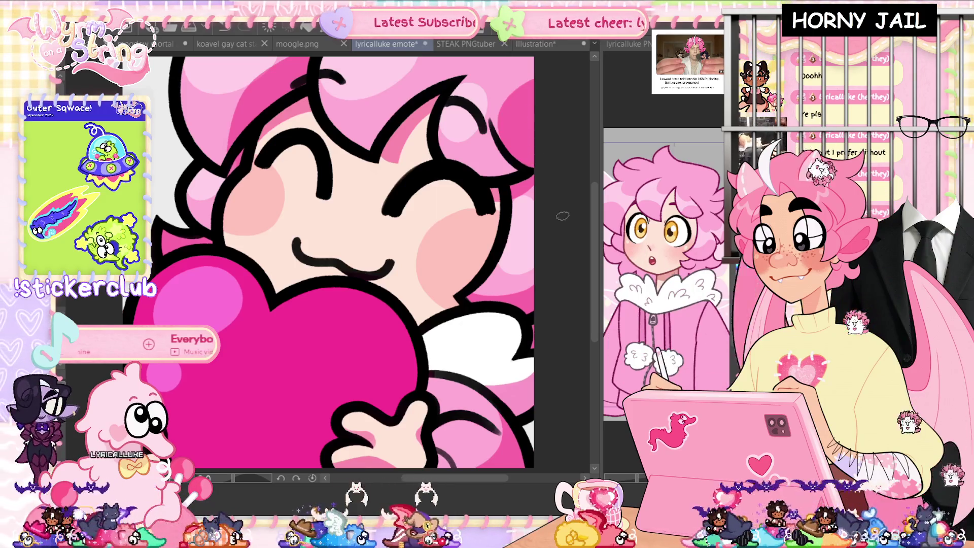
{"action": "left_click", "coordinate": [278, 217]}
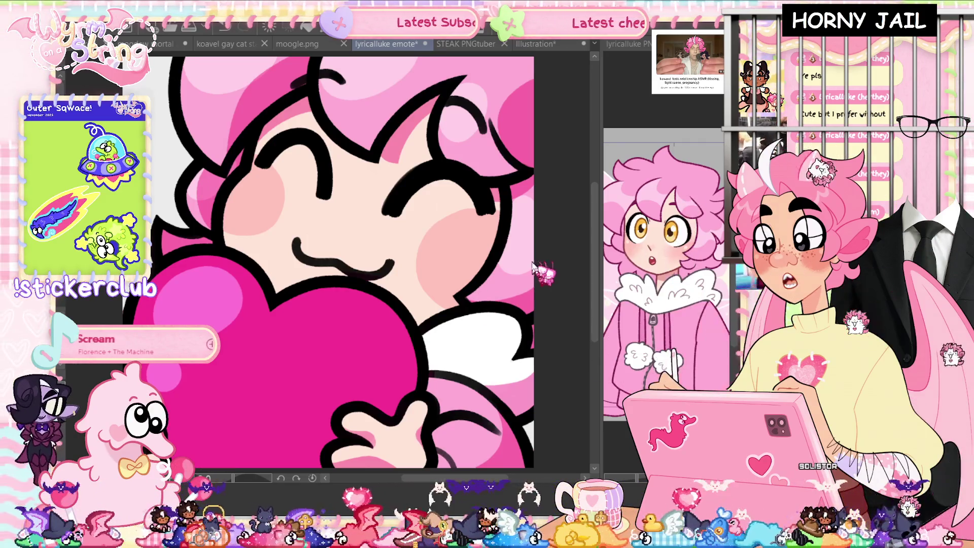
{"action": "key", "text": "ctrl+s"}
{"action": "scroll", "coordinate": [472, 330], "scroll_direction": "down", "scroll_amount": 2}
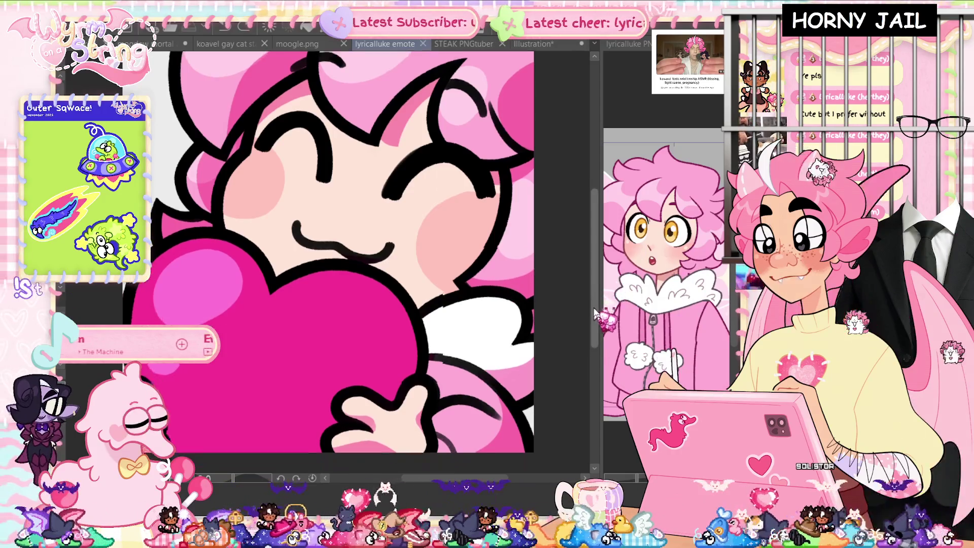
{"action": "left_click_drag", "start_coordinate": [451, 370], "coordinate": [489, 418]}
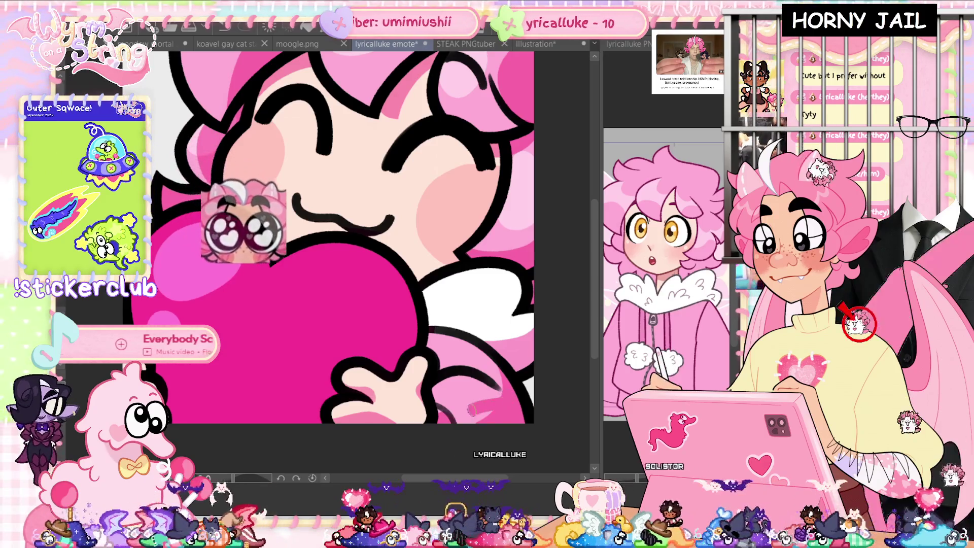
{"action": "key", "text": "ctrl+s"}
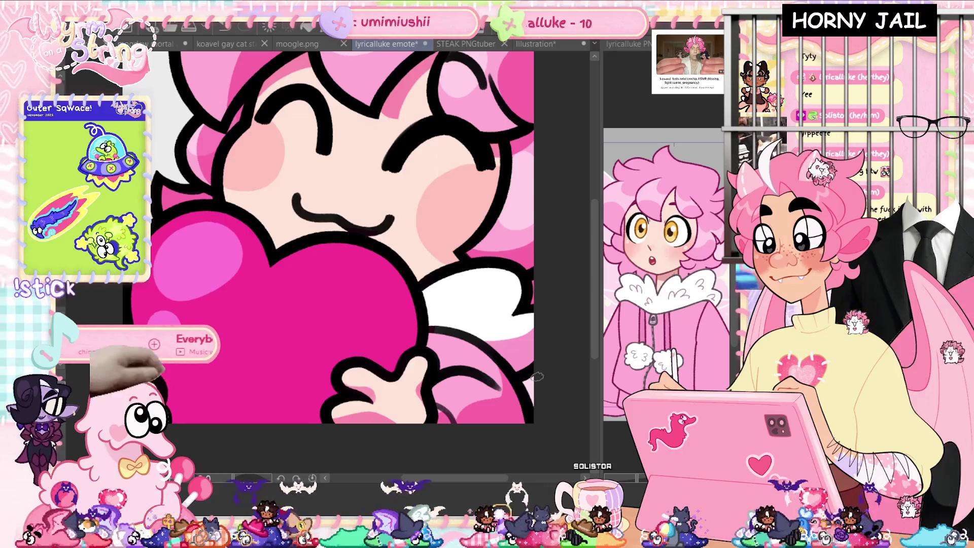
- Touch up the wing edge in pink, revert a slight hair change, and save again
{"action": "left_click_drag", "start_coordinate": [533, 299], "coordinate": [532, 288]}
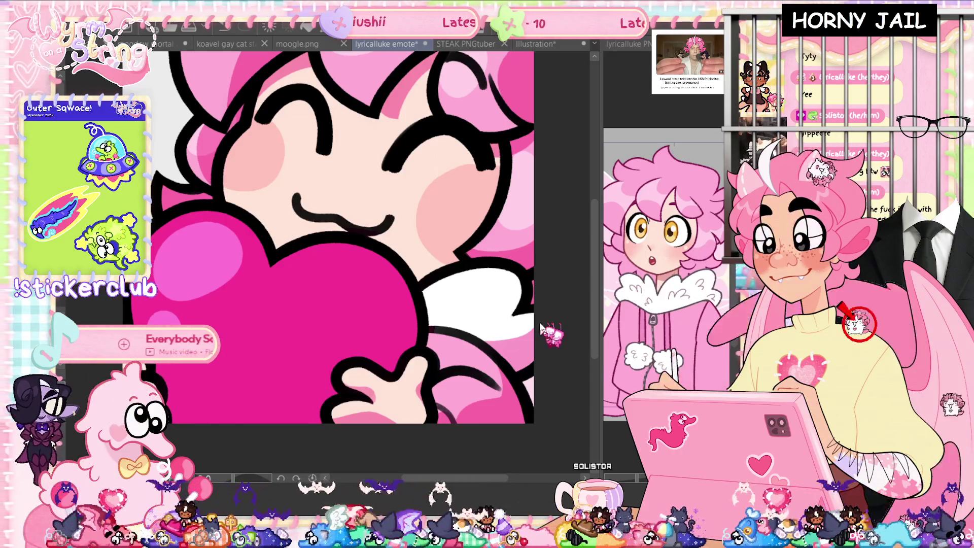
{"action": "key", "text": "ctrl+s"}
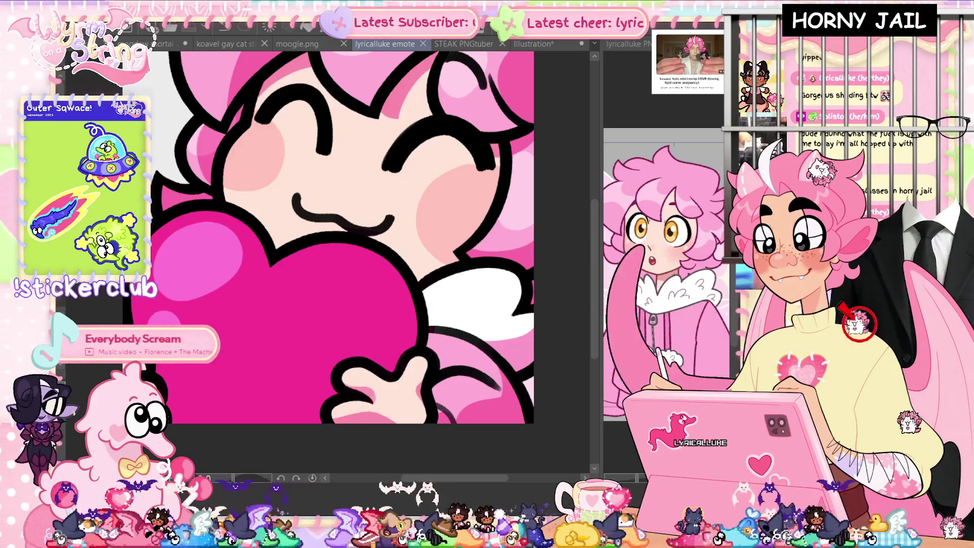
{"action": "scroll", "coordinate": [539, 322], "scroll_direction": "up", "scroll_amount": 2}
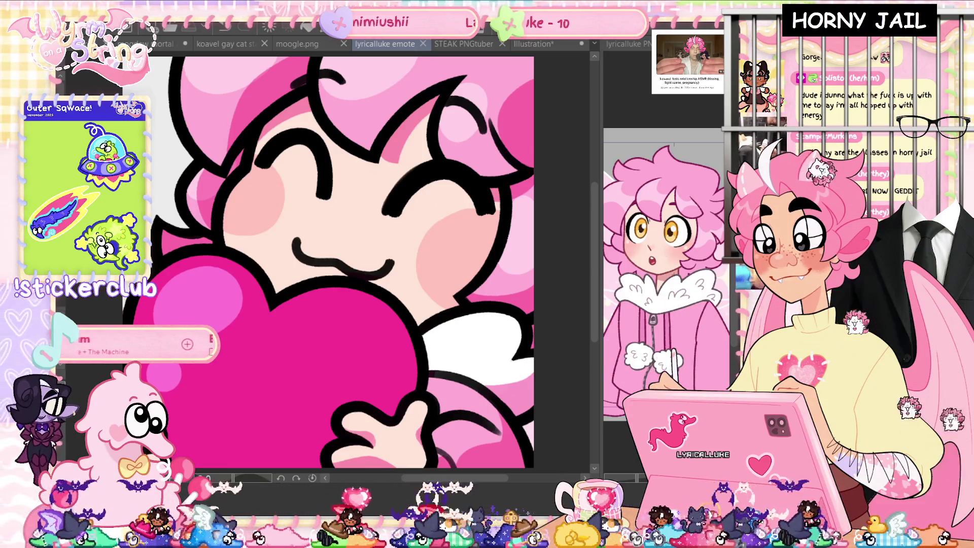
{"action": "key", "text": "ctrl+z"}
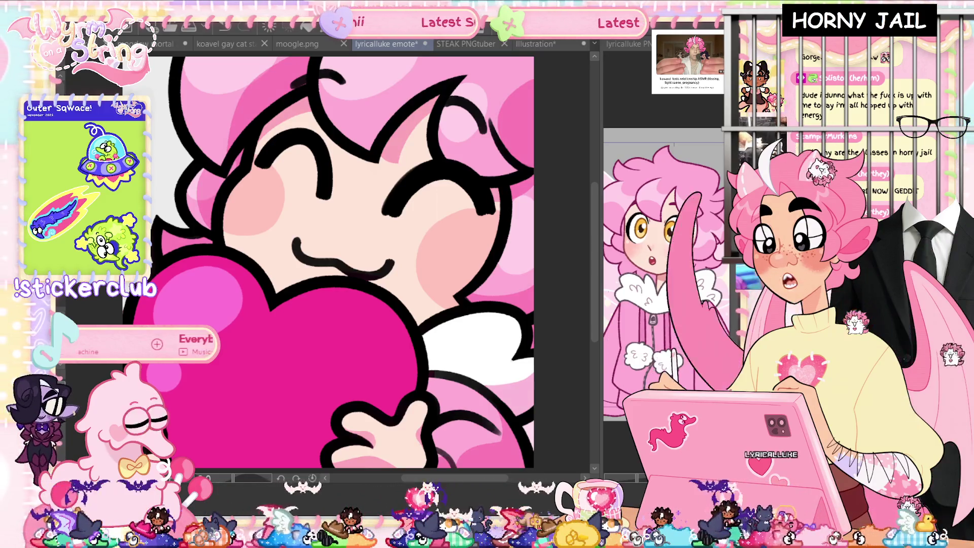
{"action": "key", "text": "ctrl+s"}
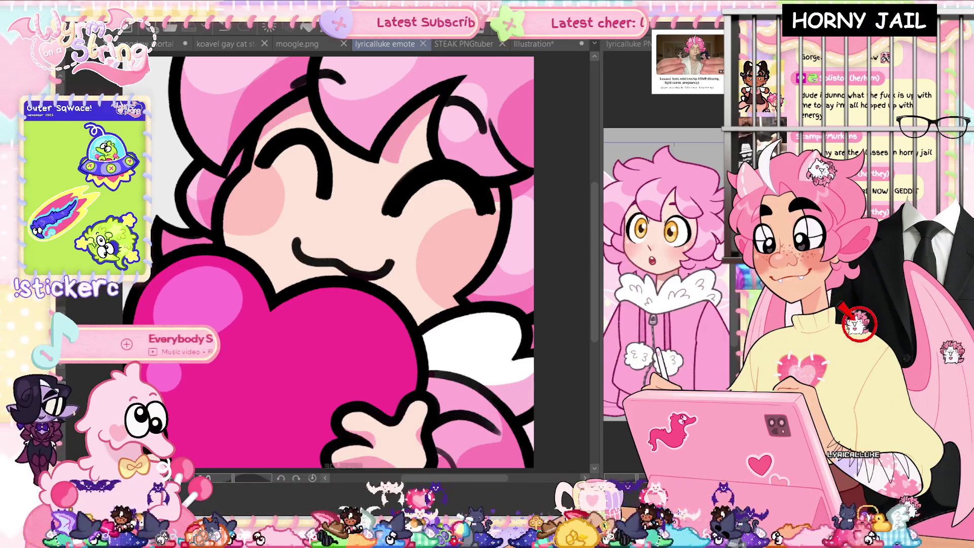
{"action": "key", "text": "ctrl+z"}
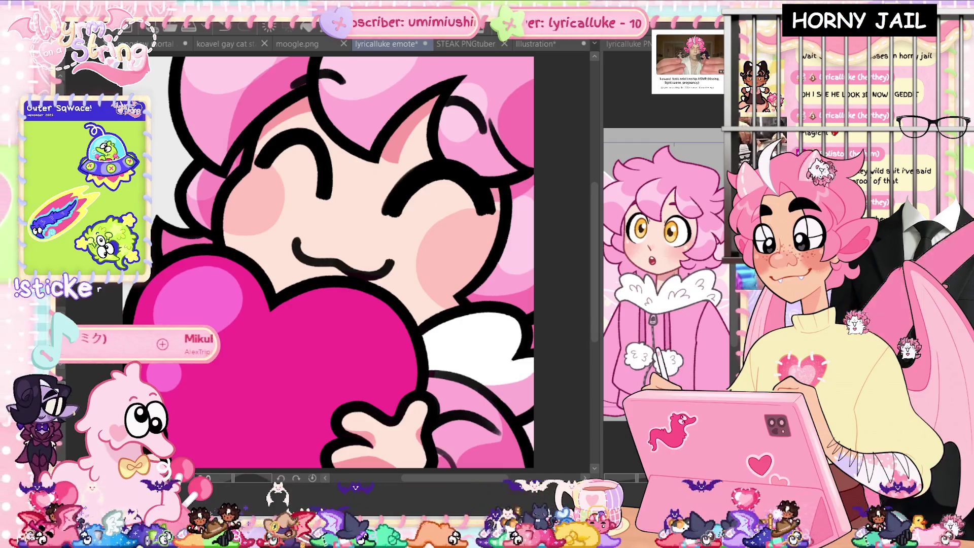
{"action": "key", "text": "ctrl+s"}
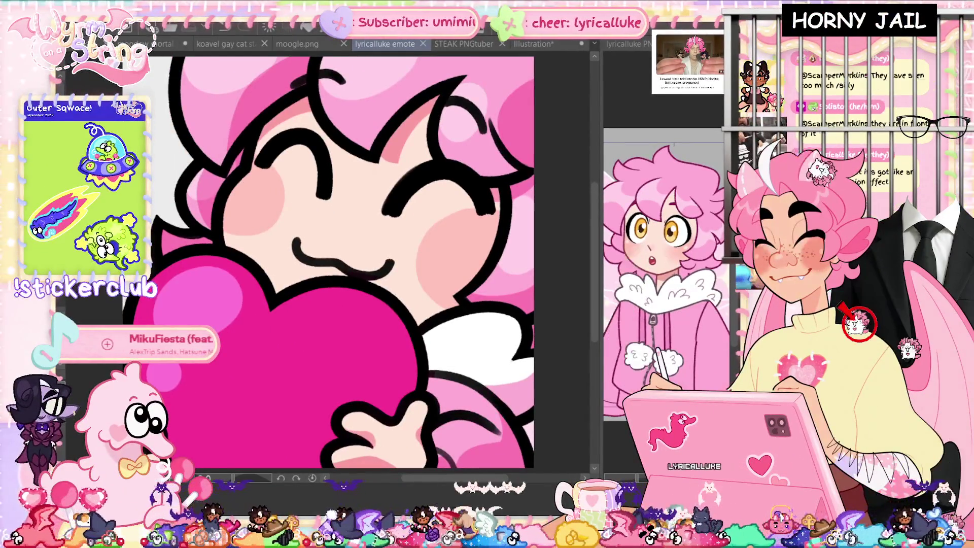
{"action": "left_click", "coordinate": [568, 253]}
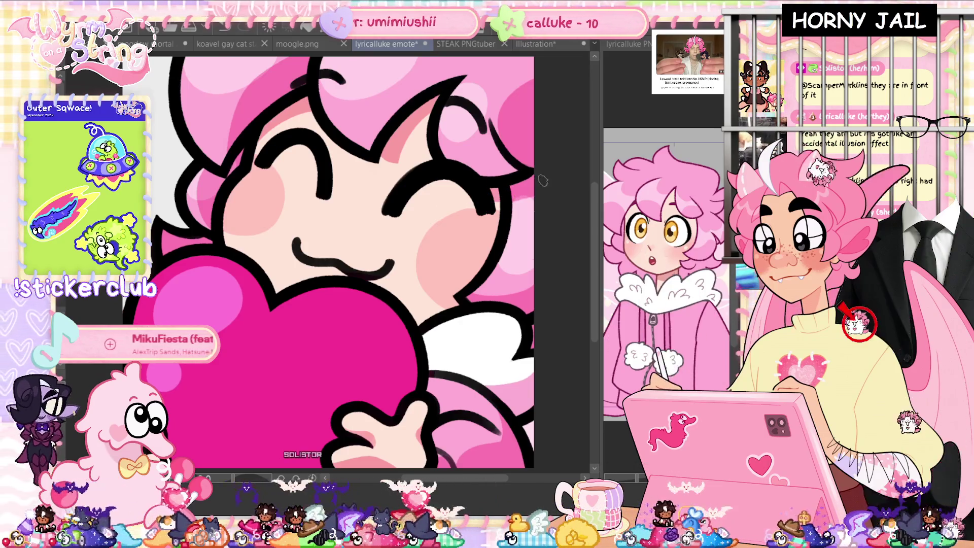
{"action": "key", "text": "ctrl+s"}
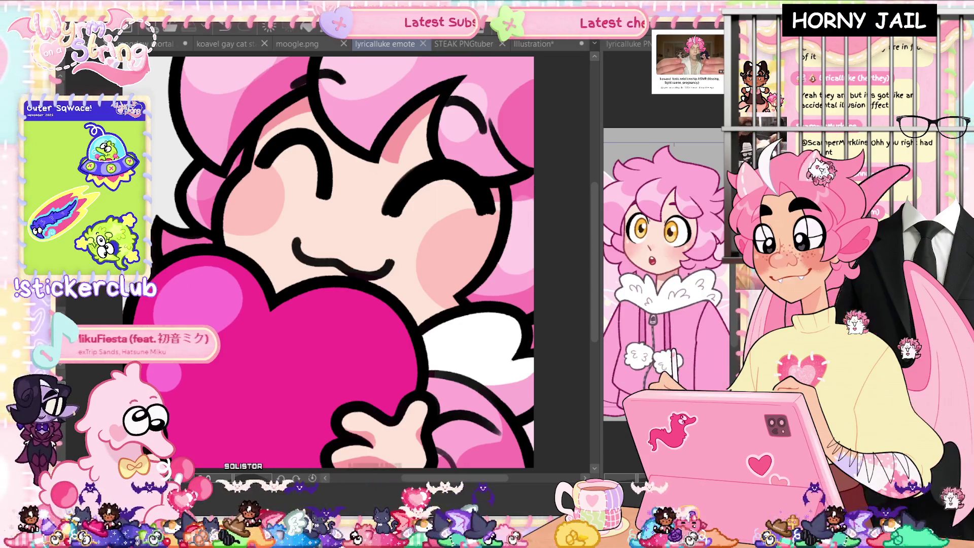
{"action": "left_click", "coordinate": [495, 199]}
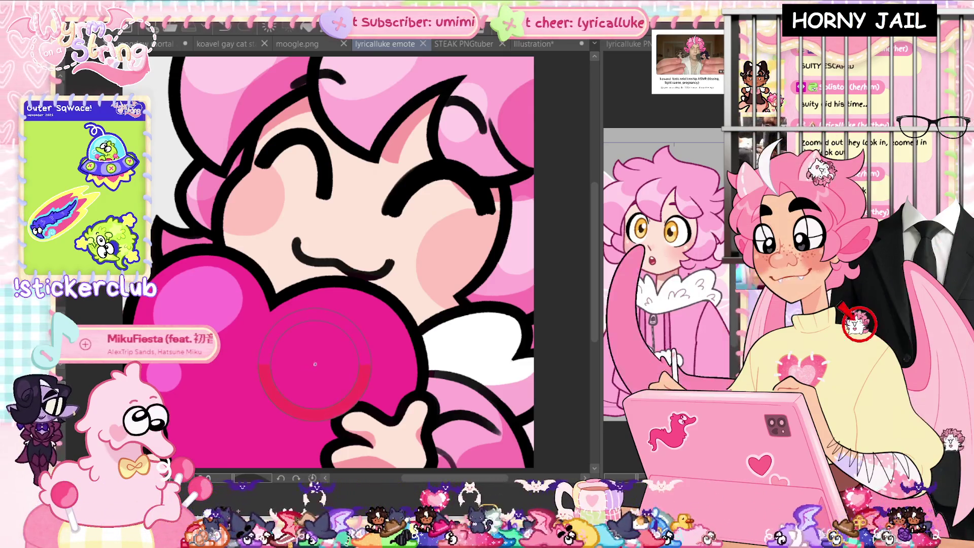
{"action": "scroll", "coordinate": [340, 259], "scroll_direction": "down", "scroll_amount": 2}
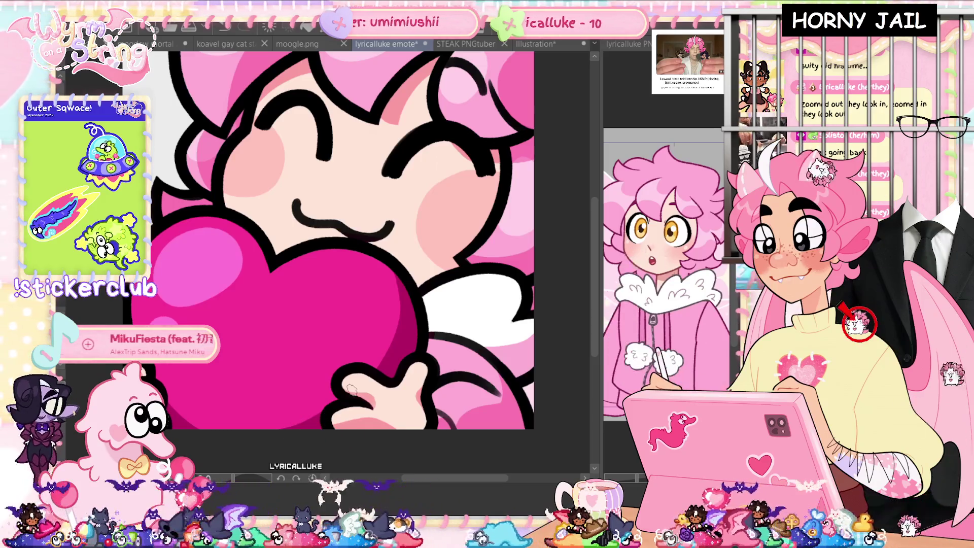
{"action": "key", "text": "ctrl+u"}
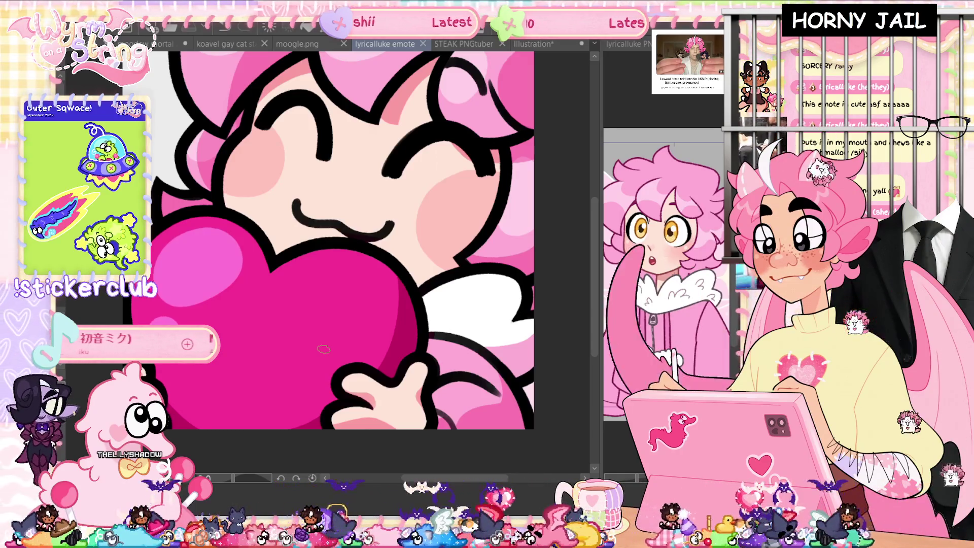
{"action": "scroll", "coordinate": [341, 239], "scroll_direction": "up", "scroll_amount": 1}
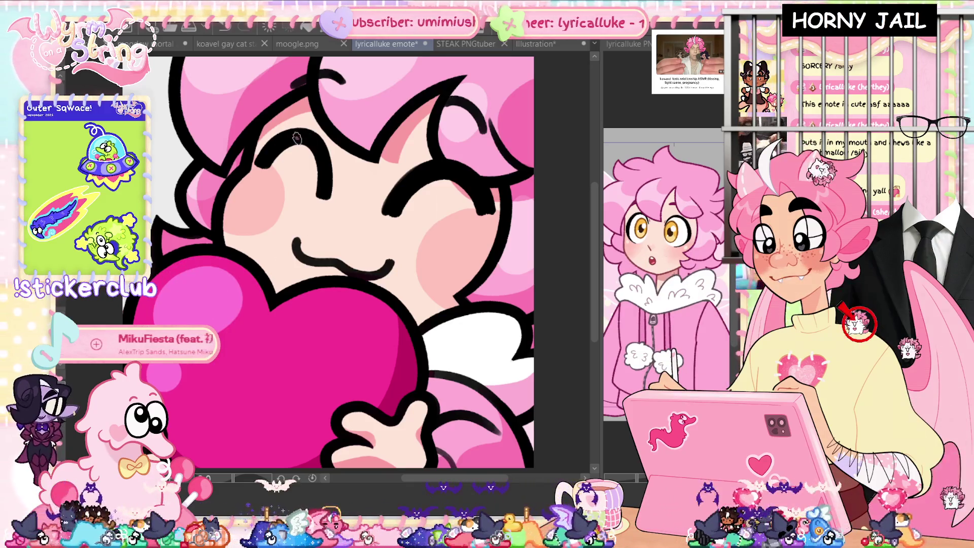
{"action": "left_click_drag", "start_coordinate": [298, 136], "coordinate": [313, 138]}
- Redraw the pink highlight on the closed eyelid line, sample the face colour, and zoom out
{"action": "key", "text": "ctrl+z"}
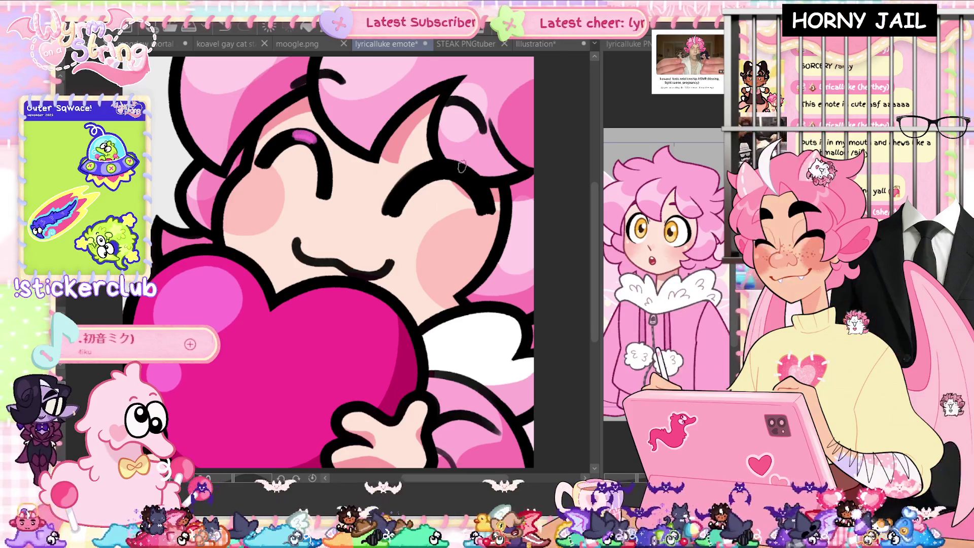
{"action": "left_click_drag", "start_coordinate": [430, 170], "coordinate": [438, 167]}
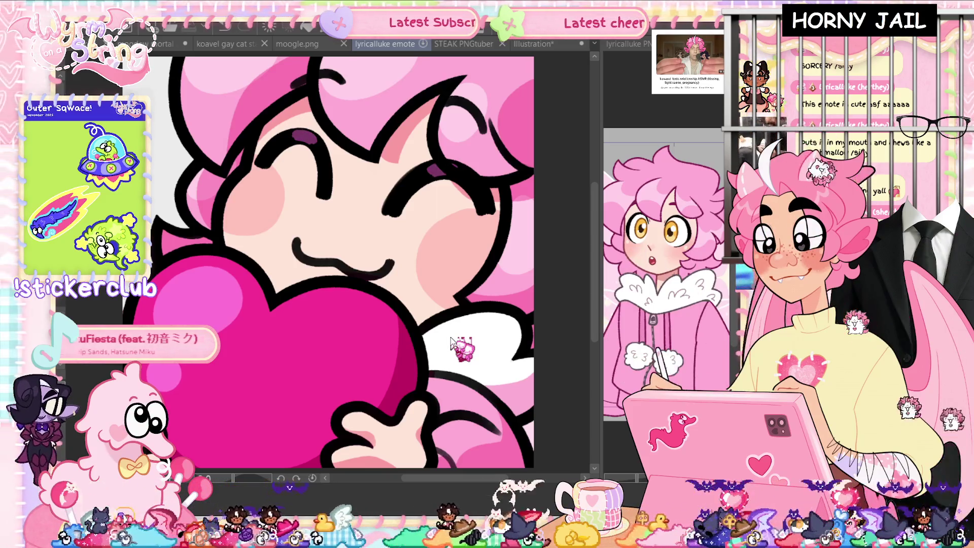
{"action": "left_click_drag", "start_coordinate": [365, 233], "coordinate": [475, 244]}
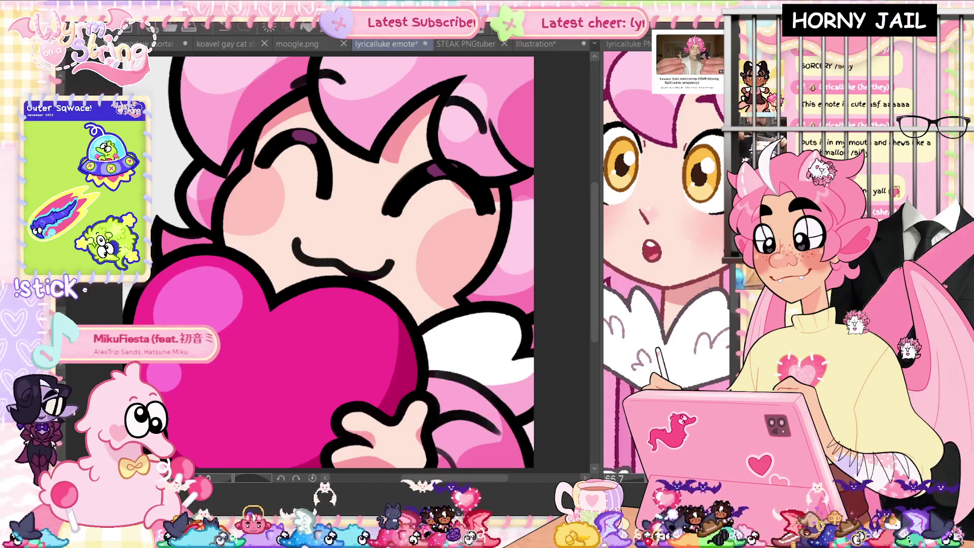
{"action": "key", "text": "ctrl+minus"}
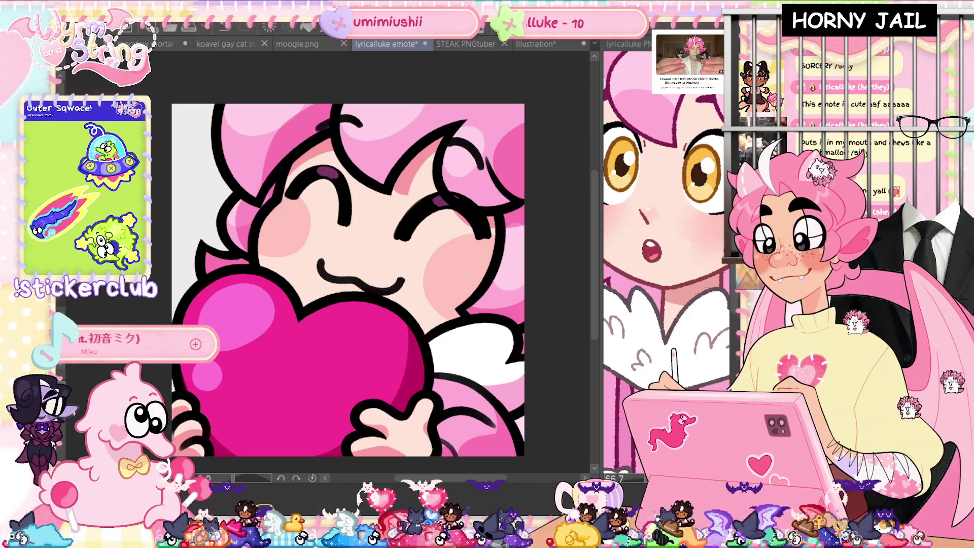
- Show the brownish face lines and bring the lower part of the emote into view
{"action": "key", "text": "ctrl+z"}
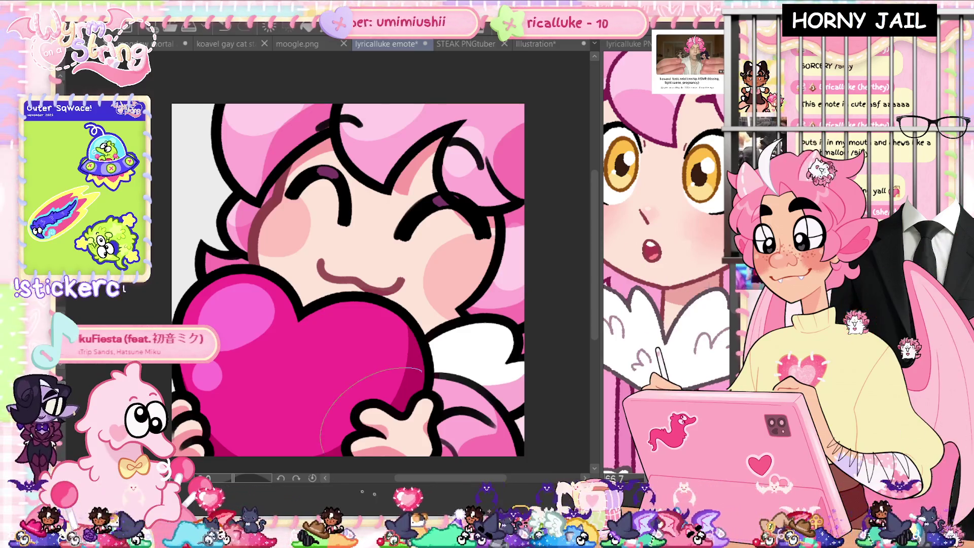
{"action": "left_click_drag", "start_coordinate": [381, 421], "coordinate": [369, 329]}
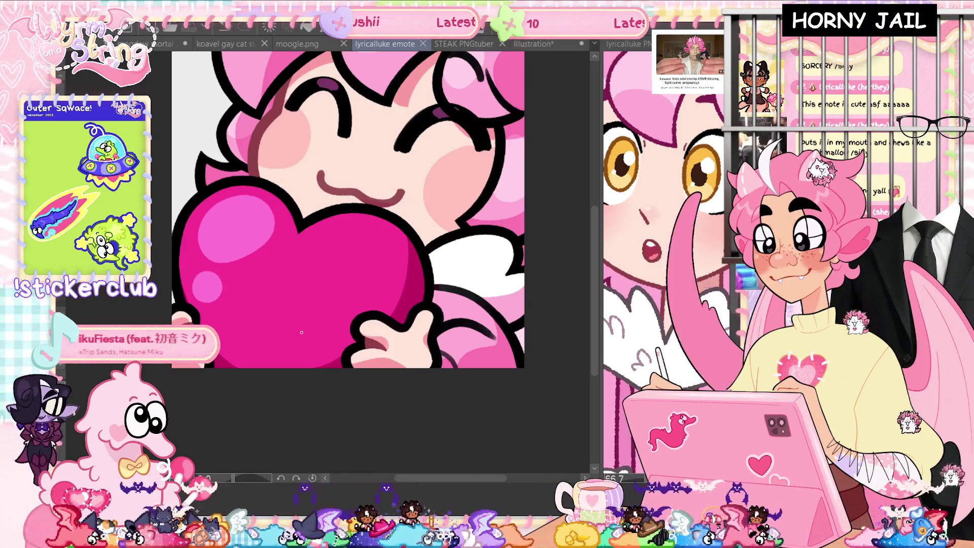
{"action": "scroll", "coordinate": [301, 332], "scroll_direction": "up", "scroll_amount": 3}
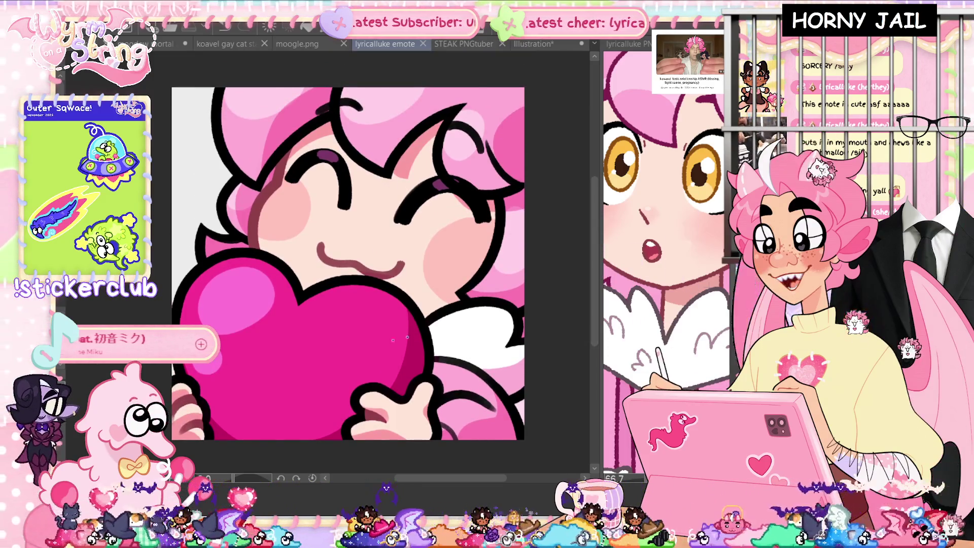
{"action": "scroll", "coordinate": [708, 244], "scroll_direction": "up", "scroll_amount": 4}
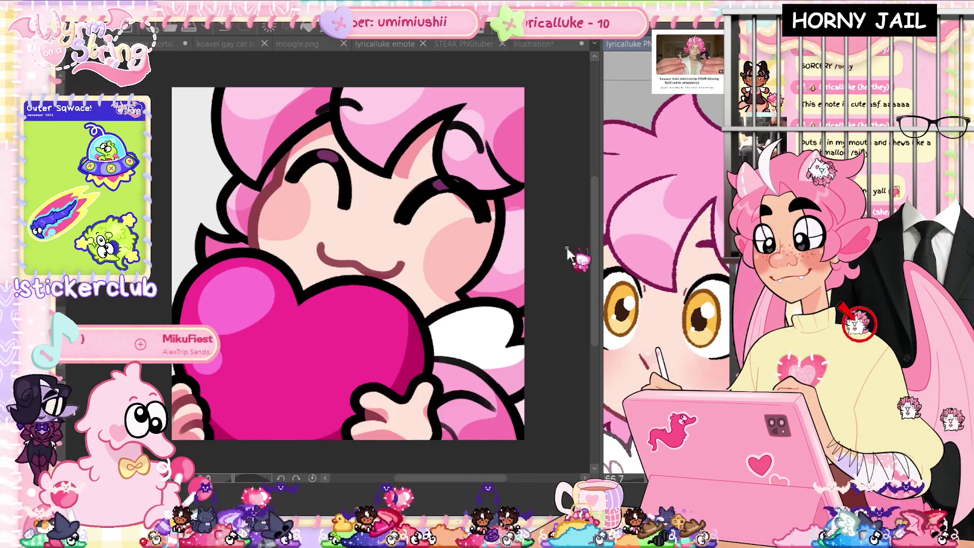
- Step back through the hand strokes, draw a thin grey line near the hand, and save
{"action": "key", "text": "ctrl+z"}
{"action": "key", "text": "ctrl+z"}
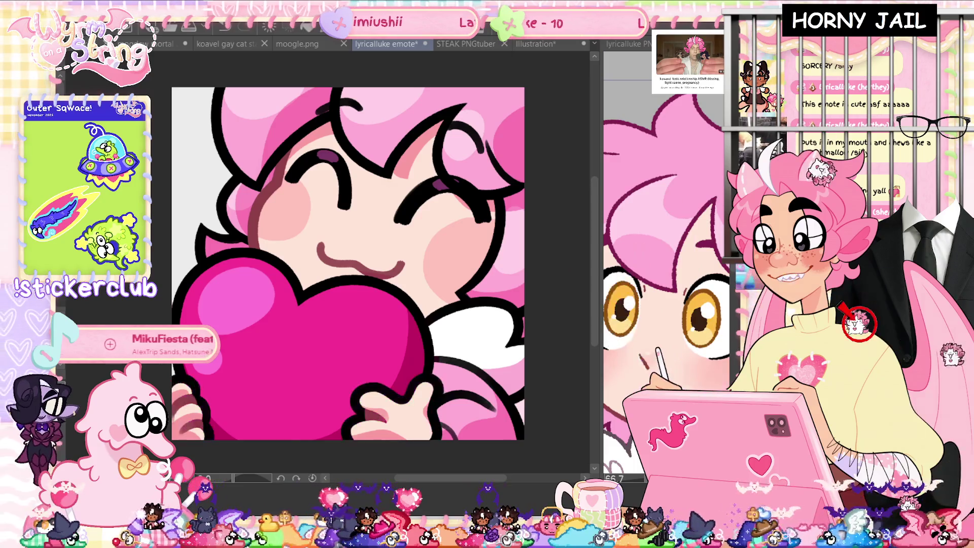
{"action": "key", "text": "ctrl+z"}
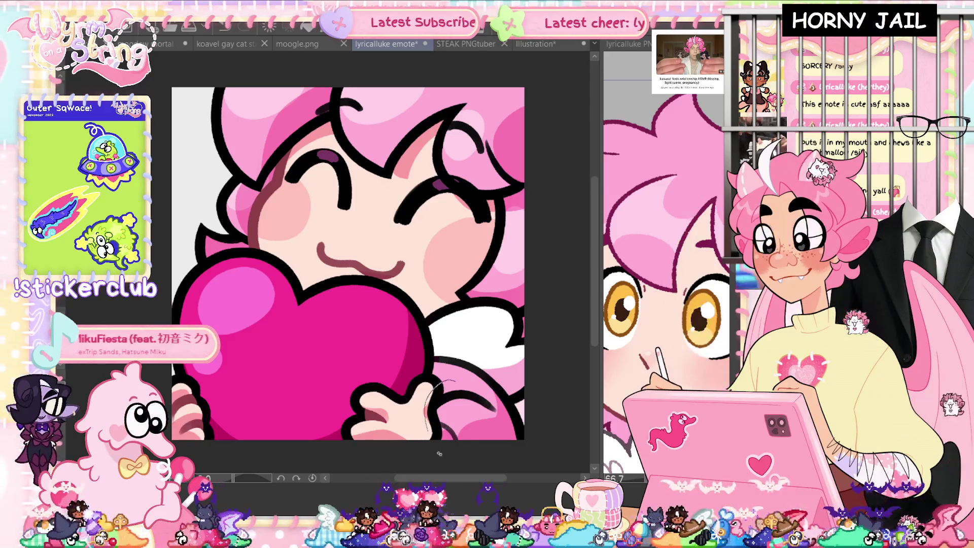
{"action": "key", "text": "ctrl+z"}
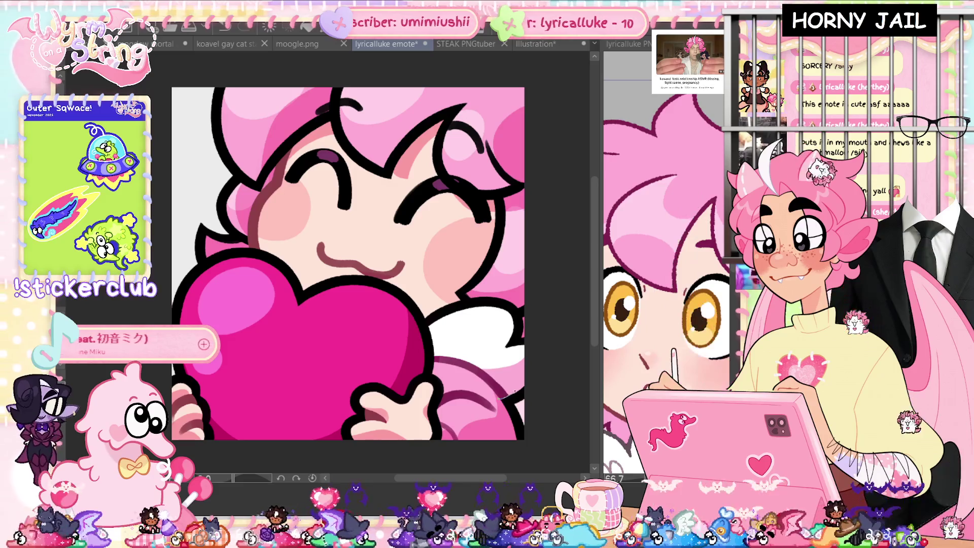
{"action": "mouse_move", "coordinate": [502, 401]}
{"action": "left_mouse_down"}
{"action": "mouse_move", "coordinate": [521, 383]}
{"action": "mouse_move", "coordinate": [512, 392]}
{"action": "left_mouse_up"}
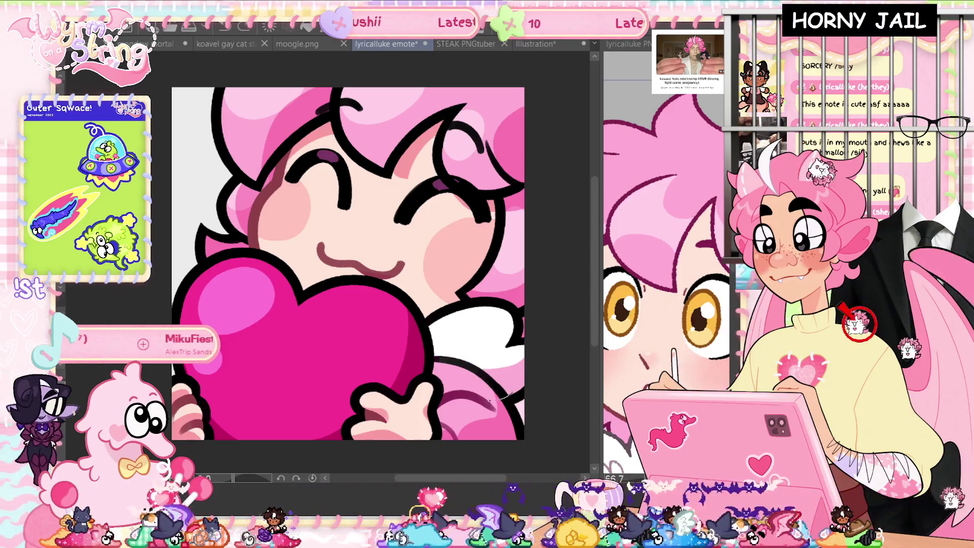
{"action": "key", "text": "ctrl+s"}
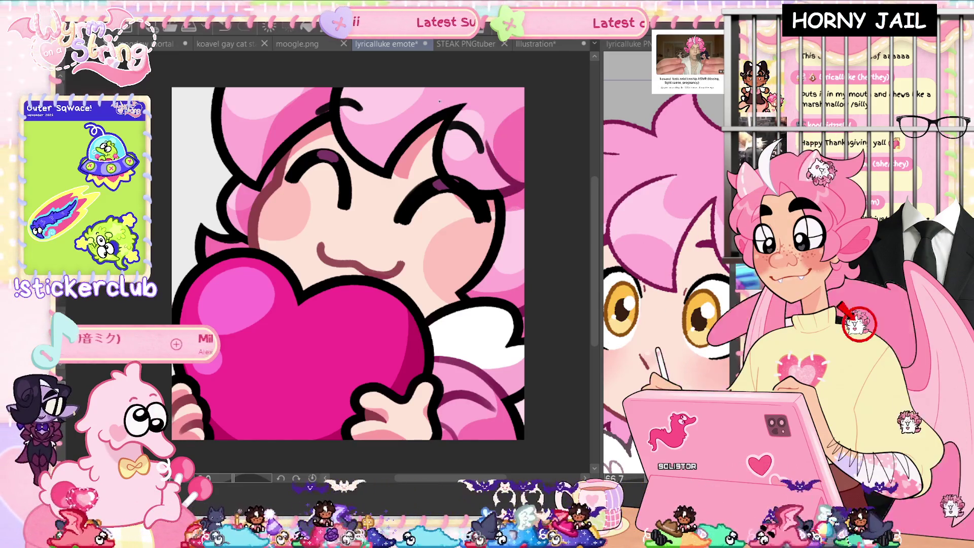
{"action": "key", "text": "ctrl+s"}
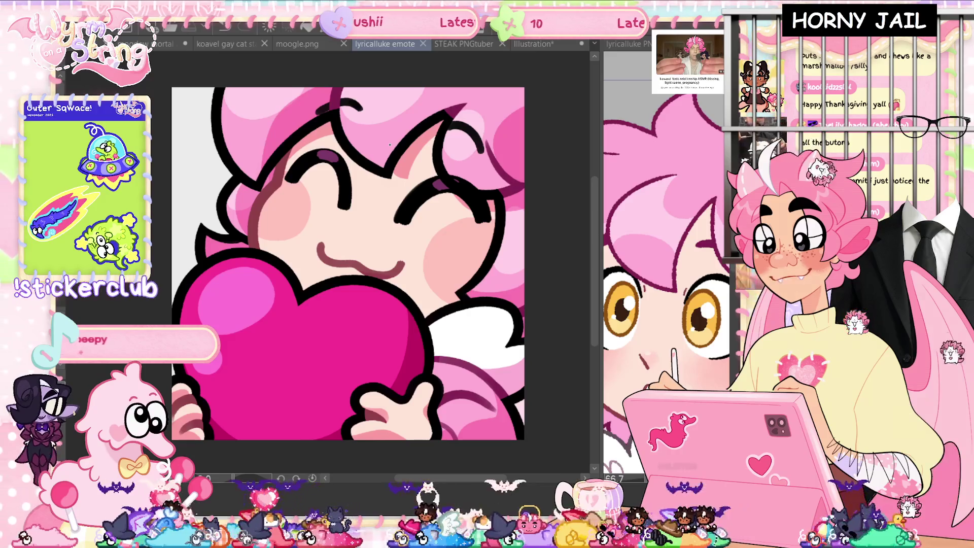
{"action": "left_click_drag", "start_coordinate": [242, 231], "coordinate": [255, 213]}
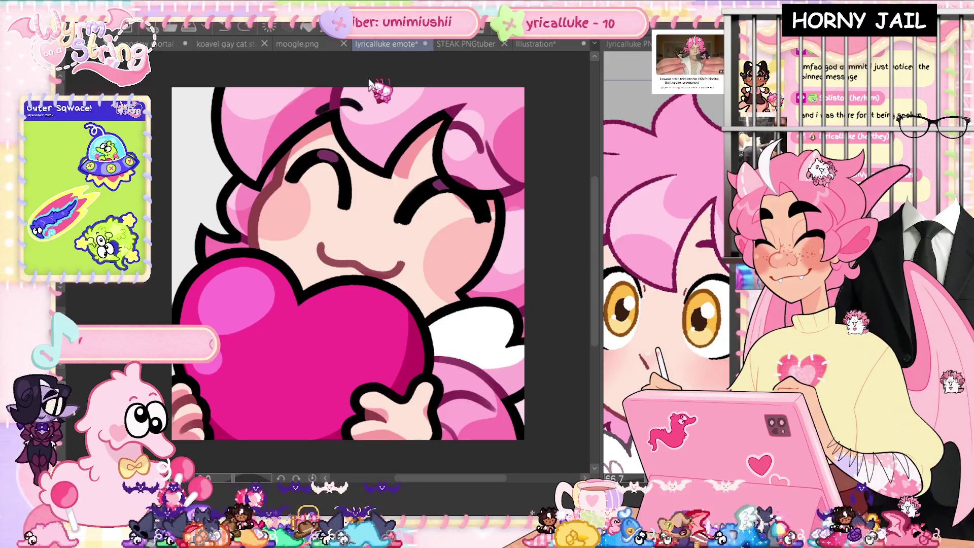
- Save, then dot two freckles beside the chibi's nose and preview the result
{"action": "key", "text": "ctrl+s"}
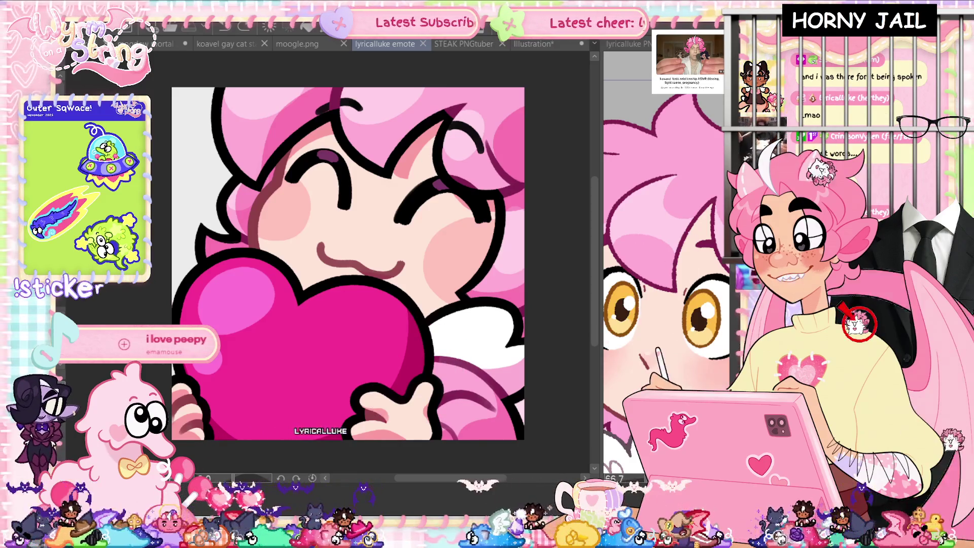
{"action": "left_click", "coordinate": [386, 242]}
{"action": "left_click", "coordinate": [394, 245]}
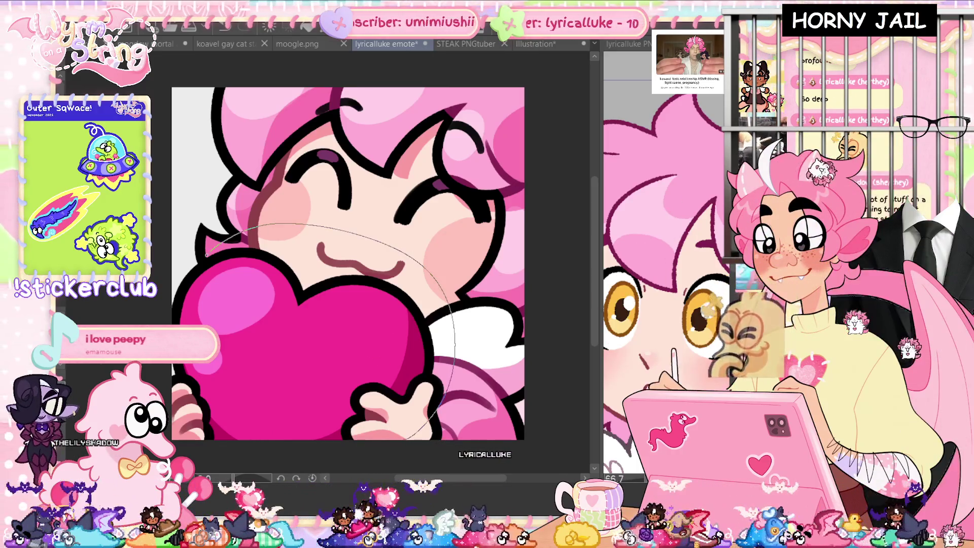
{"action": "scroll", "coordinate": [480, 430], "scroll_direction": "down", "scroll_amount": 5}
{"action": "scroll", "coordinate": [481, 431], "scroll_direction": "up", "scroll_amount": 5}
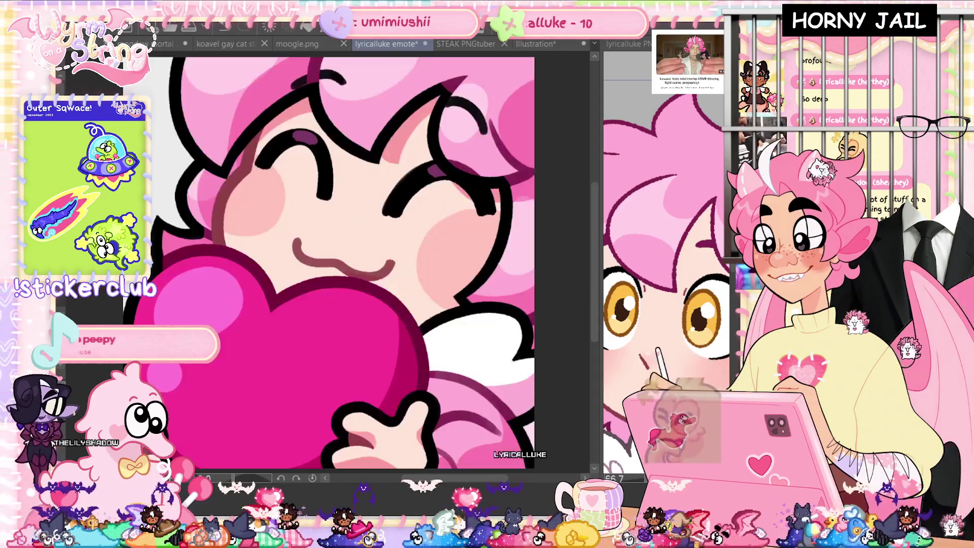
{"action": "scroll", "coordinate": [481, 431], "scroll_direction": "down", "scroll_amount": 3}
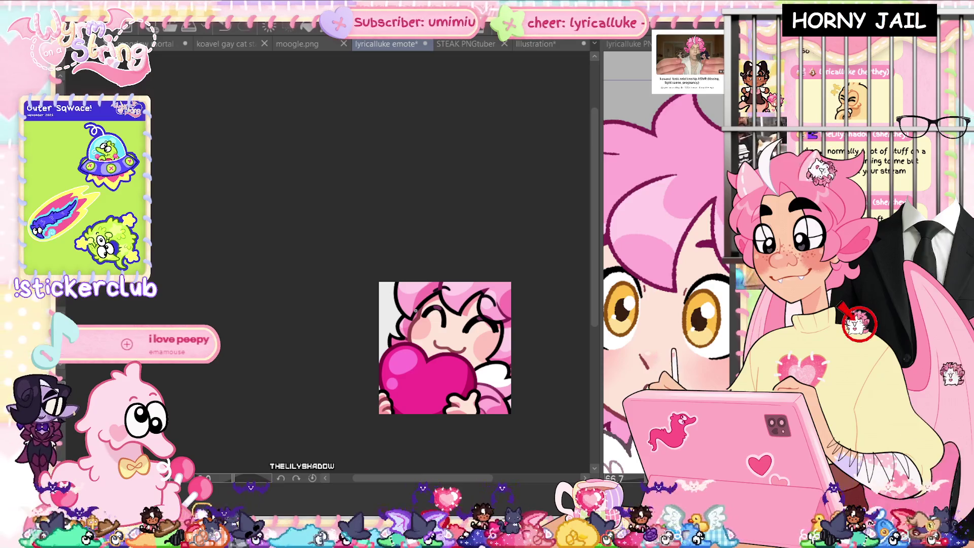
- Save the freckled emote and reset the zoom with Ctrl+0
{"action": "key", "text": "ctrl+s"}
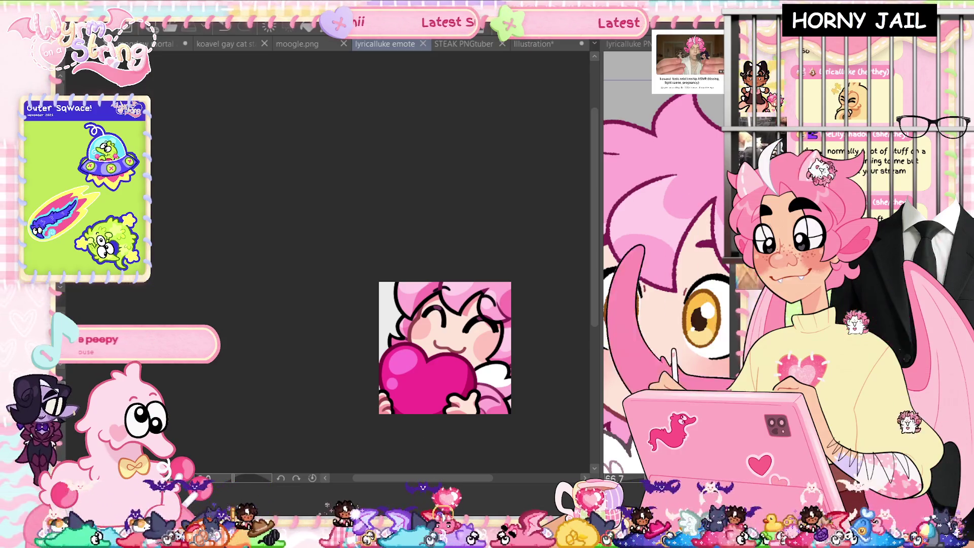
{"action": "key", "text": "ctrl+0"}
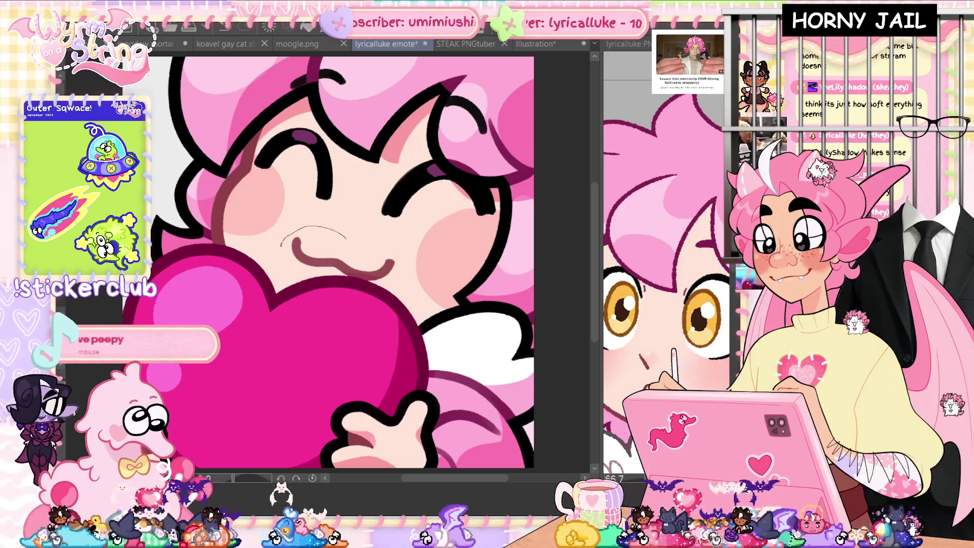
- Lasso-select the mouth area, deselect, save, and return to the emote document
{"action": "left_click_drag", "start_coordinate": [347, 235], "coordinate": [358, 231]}
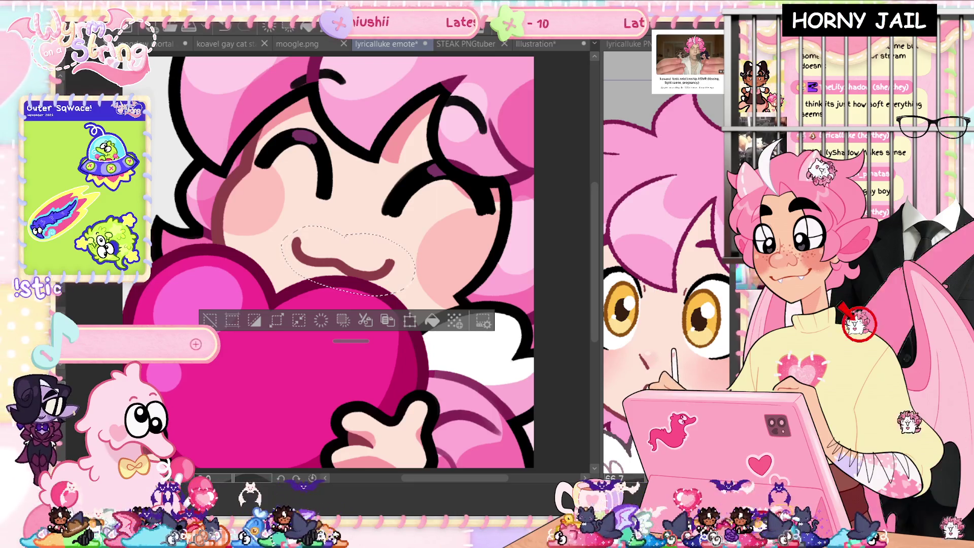
{"action": "key", "text": "ctrl+d"}
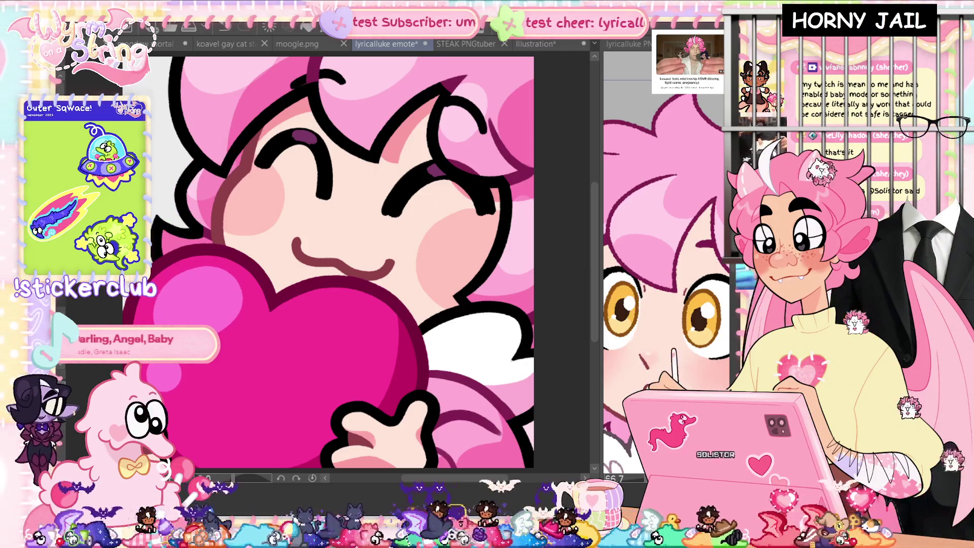
{"action": "key", "text": "ctrl+s"}
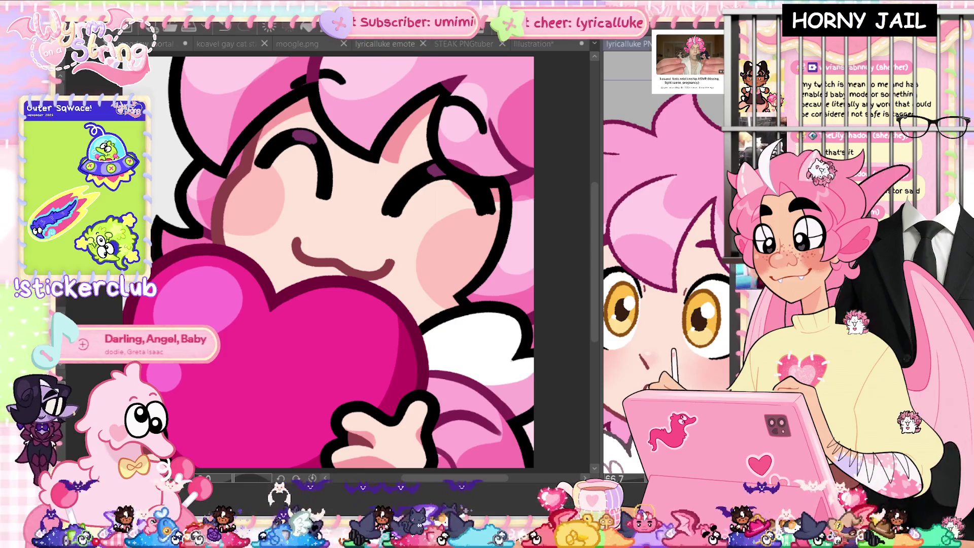
{"action": "scroll", "coordinate": [665, 264], "scroll_direction": "down", "scroll_amount": 3}
{"action": "scroll", "coordinate": [665, 264], "scroll_direction": "down", "scroll_amount": 3}
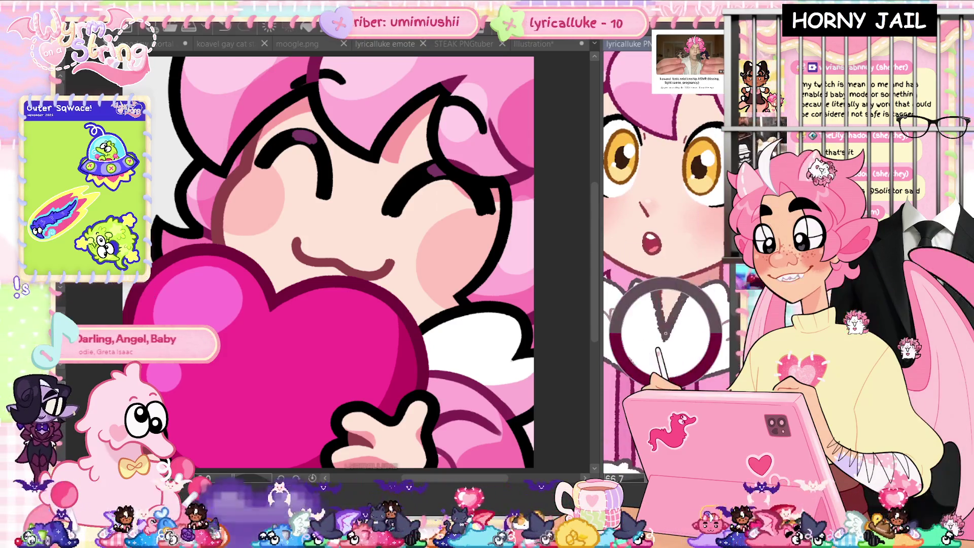
{"action": "left_click", "coordinate": [566, 322]}
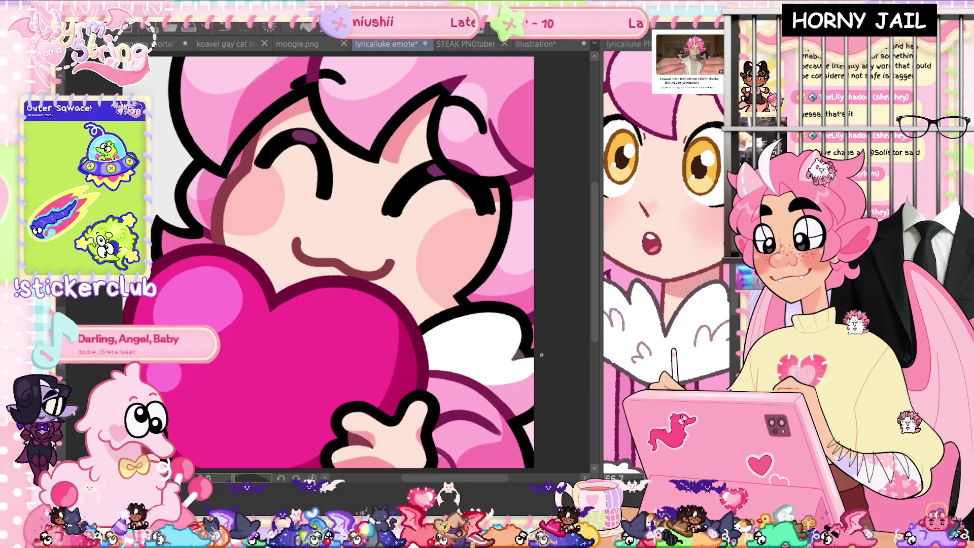
- Undo a background deletion, then paint and correct blush dashes on both cheeks and save
{"action": "key", "text": "ctrl+s"}
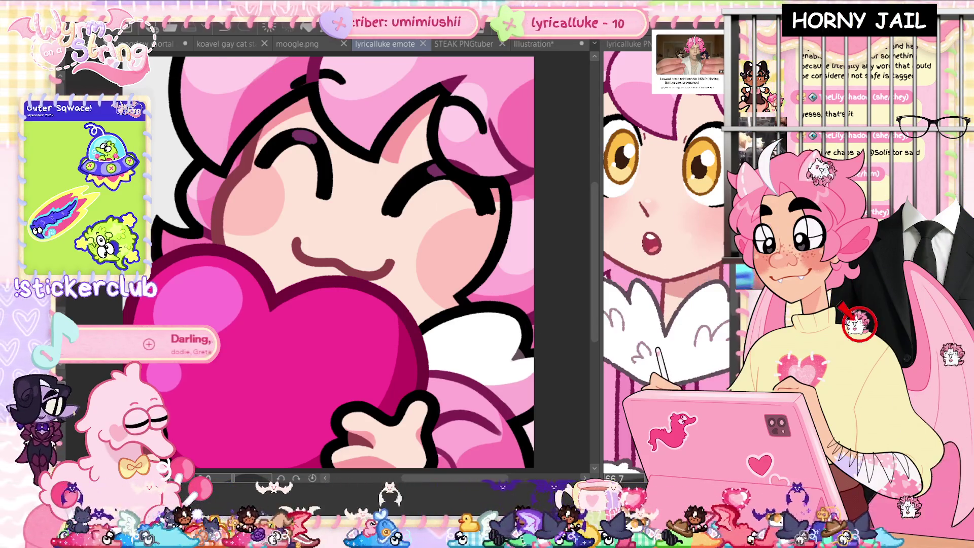
{"action": "key", "text": "Delete"}
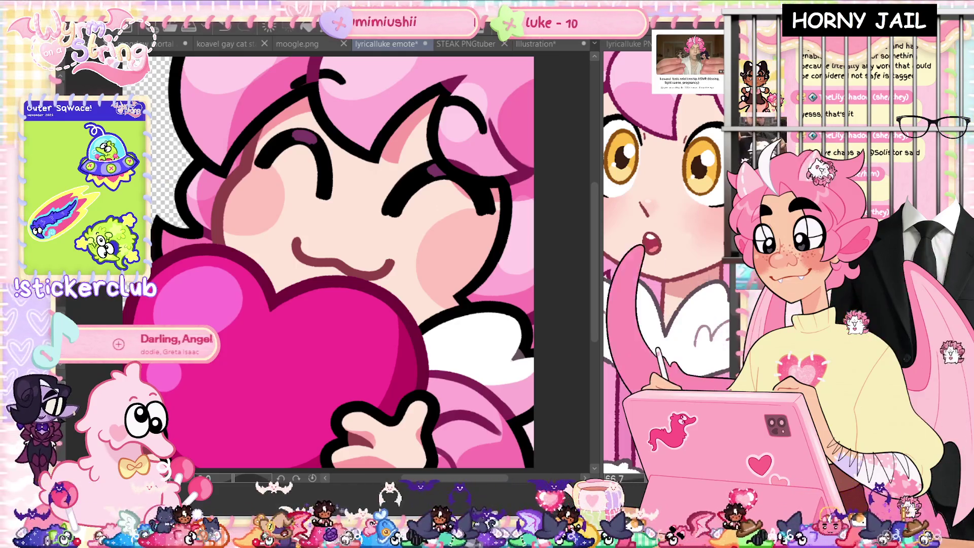
{"action": "key", "text": "ctrl+z"}
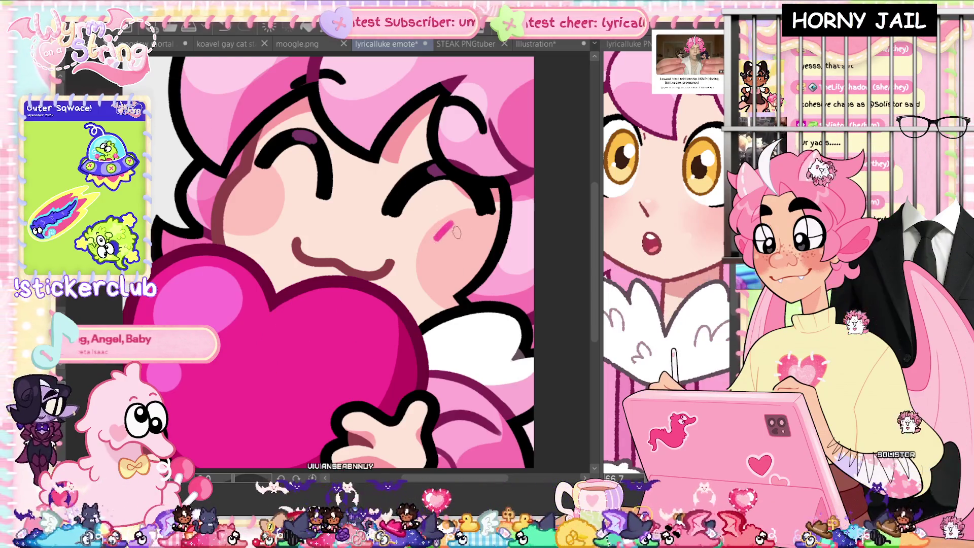
{"action": "mouse_move", "coordinate": [452, 226]}
{"action": "left_mouse_down"}
{"action": "mouse_move", "coordinate": [439, 240]}
{"action": "mouse_move", "coordinate": [457, 242]}
{"action": "left_mouse_up"}
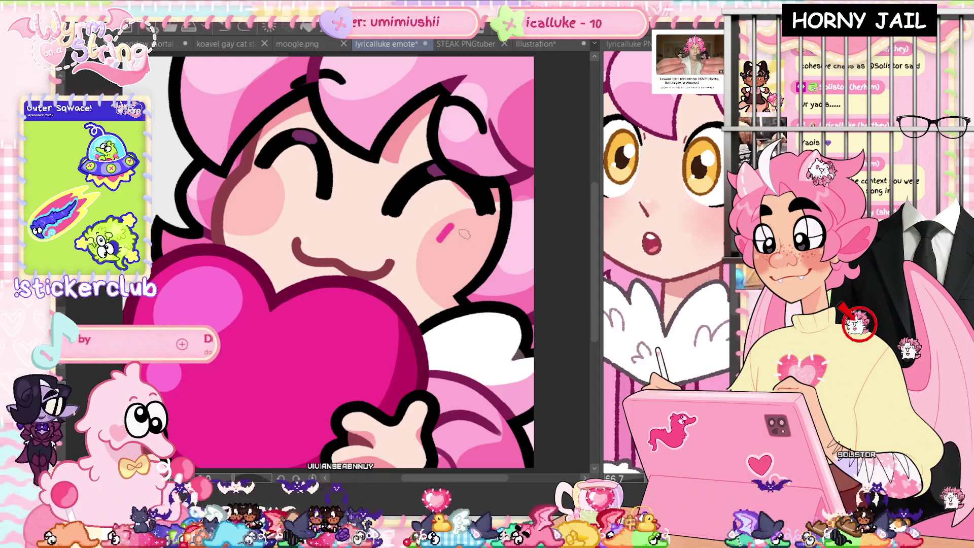
{"action": "key", "text": "ctrl+z"}
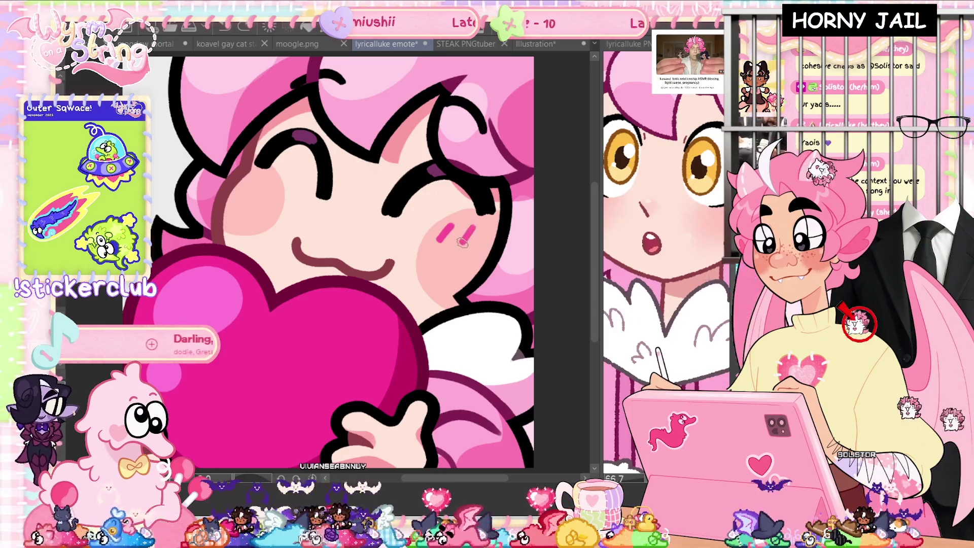
{"action": "left_click_drag", "start_coordinate": [475, 226], "coordinate": [463, 242]}
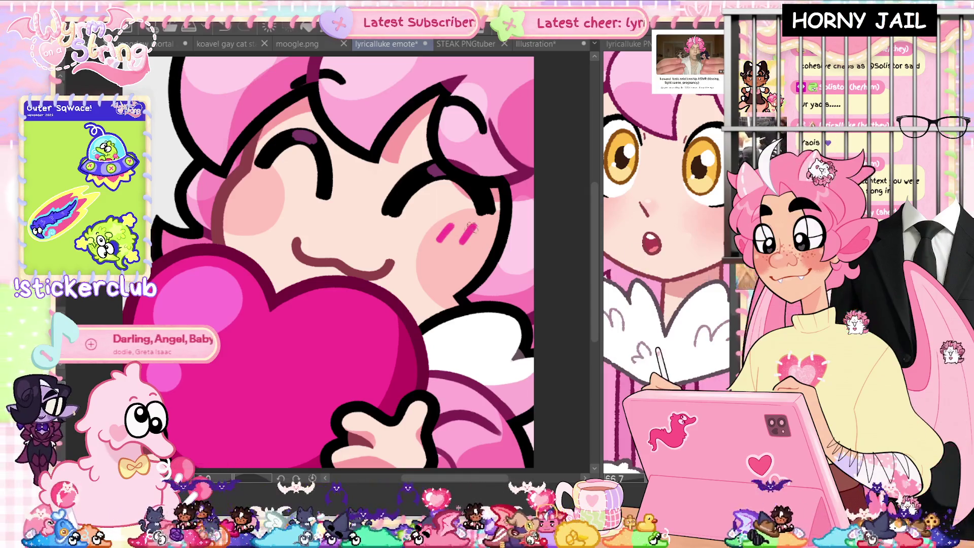
{"action": "left_click_drag", "start_coordinate": [244, 178], "coordinate": [235, 191]}
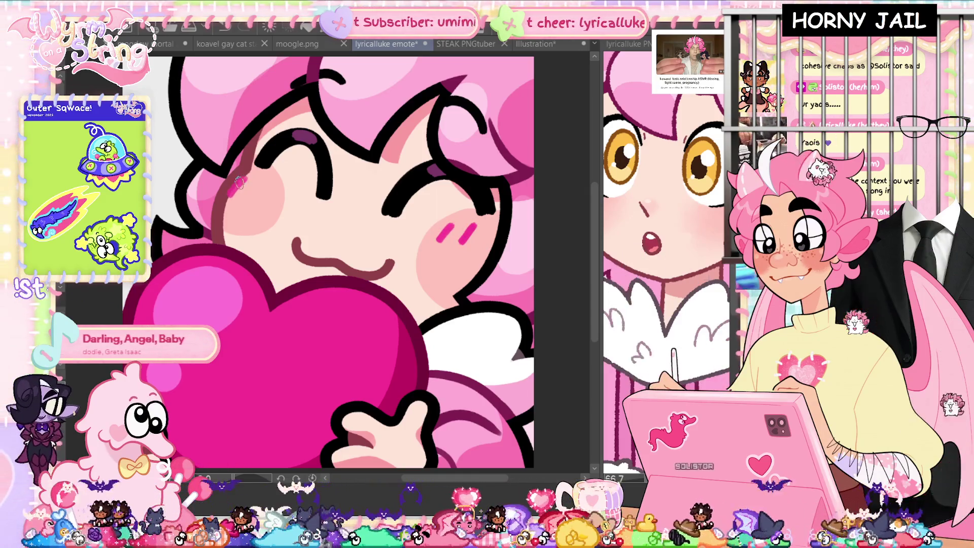
{"action": "key", "text": "ctrl+z"}
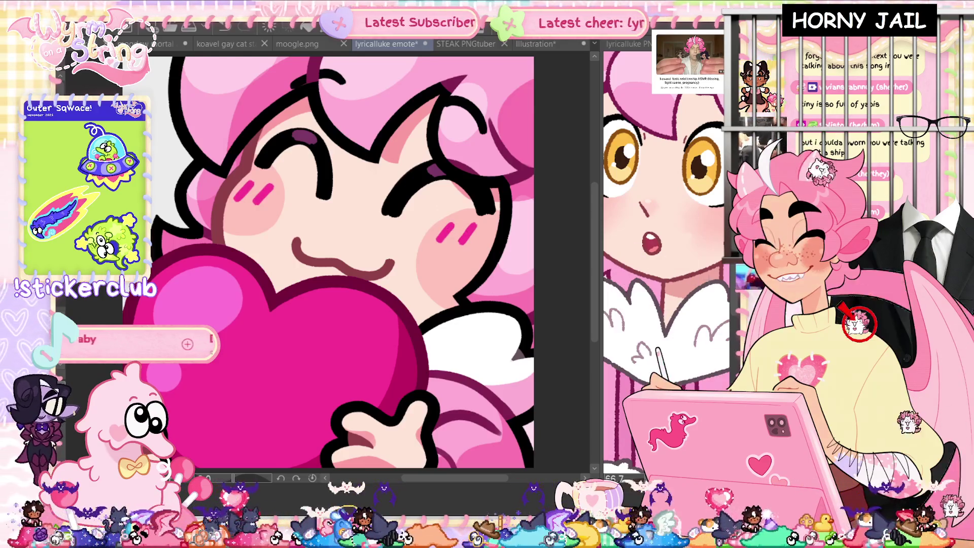
{"action": "key", "text": "ctrl+s"}
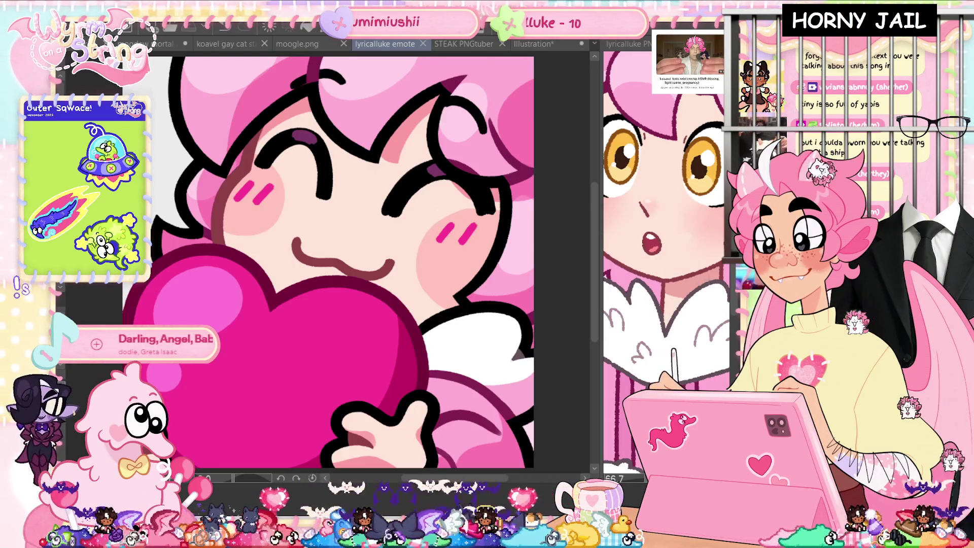
- Redraw the right-cheek blush dashes, compare via undo/redo, and open Hue/Saturation/Luminosity
{"action": "left_click_drag", "start_coordinate": [467, 232], "coordinate": [464, 242]}
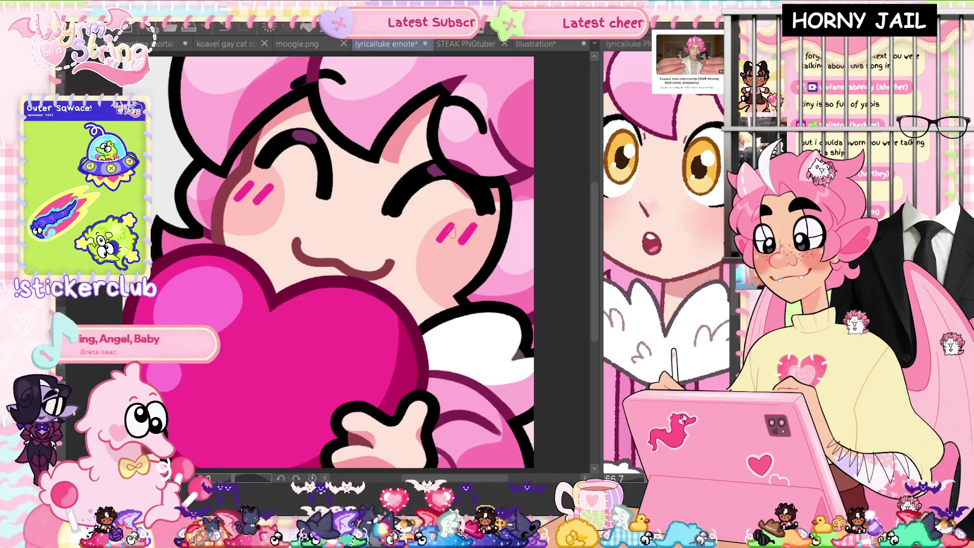
{"action": "mouse_move", "coordinate": [474, 229]}
{"action": "left_mouse_down"}
{"action": "mouse_move", "coordinate": [461, 246]}
{"action": "mouse_move", "coordinate": [440, 245]}
{"action": "left_mouse_up"}
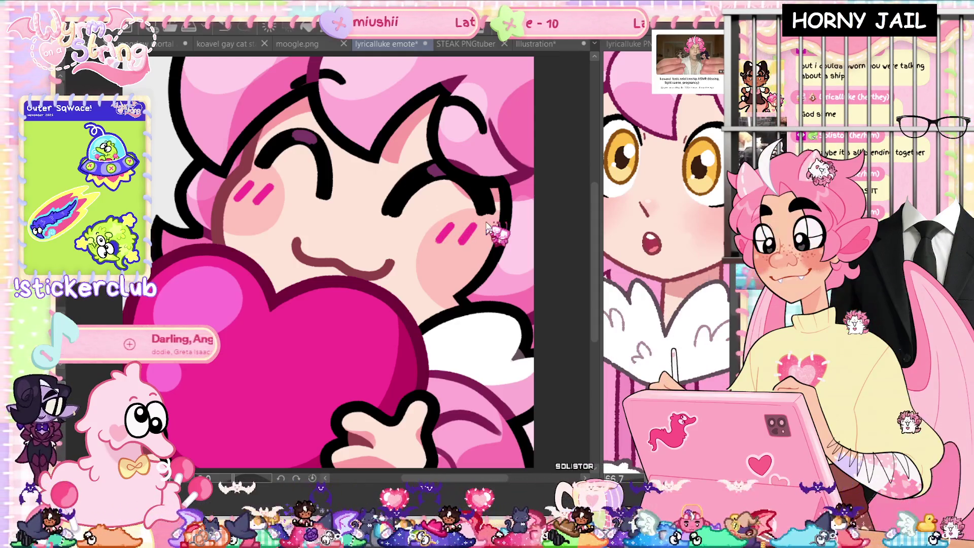
{"action": "key", "text": "ctrl+z"}
{"action": "key", "text": "ctrl+y"}
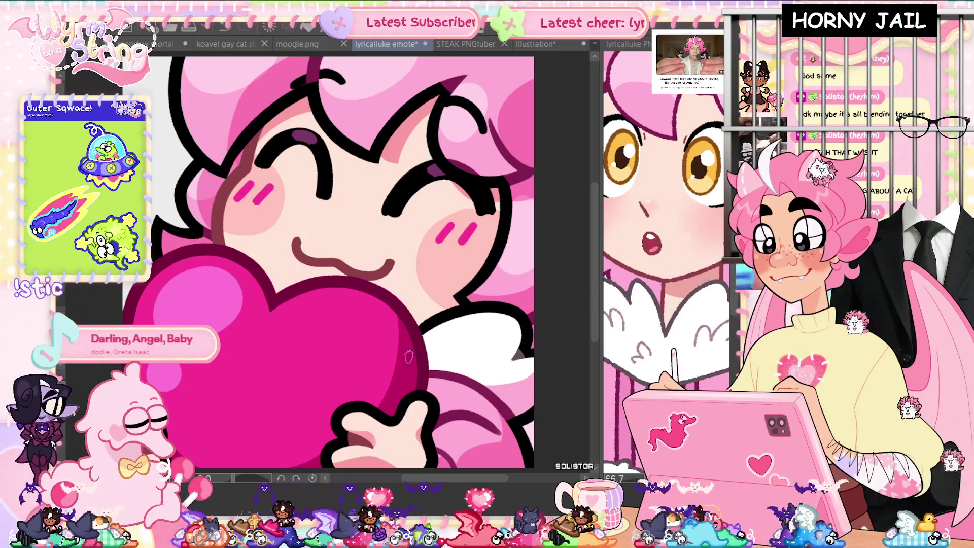
{"action": "key", "text": "ctrl+u"}
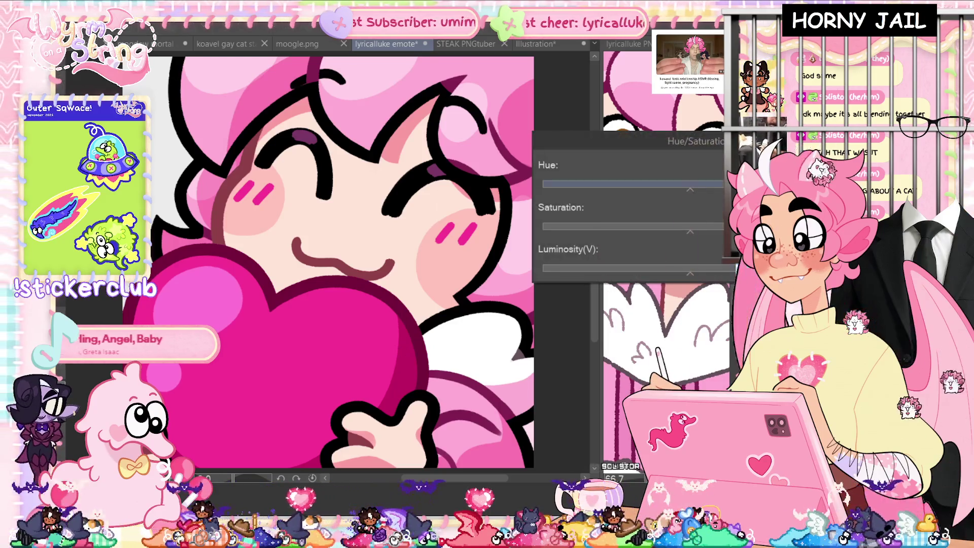
- Shift the blush dashes' hue toward red, adjust saturation and luminosity, then make the emote background transparent
{"action": "left_click_drag", "start_coordinate": [715, 190], "coordinate": [713, 191]}
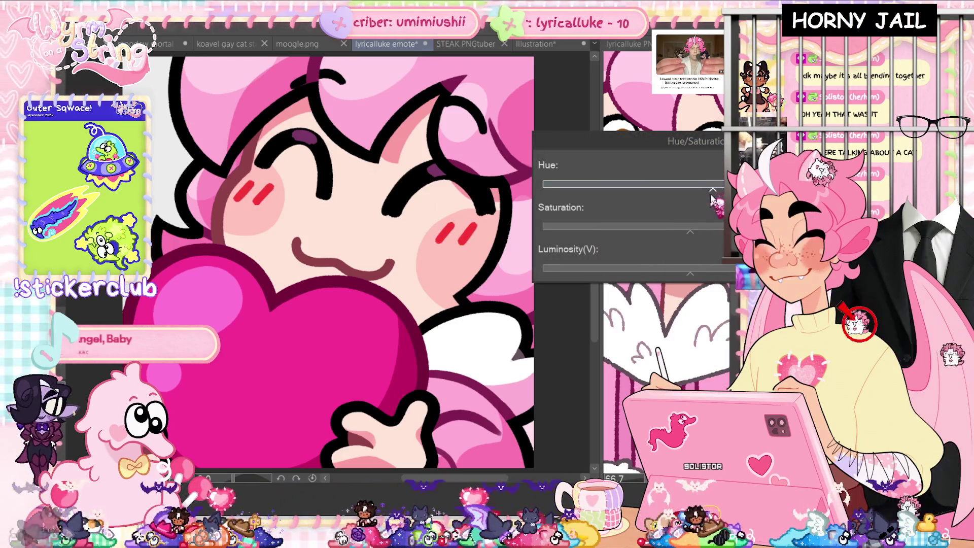
{"action": "left_click", "coordinate": [693, 232]}
{"action": "left_click", "coordinate": [691, 273]}
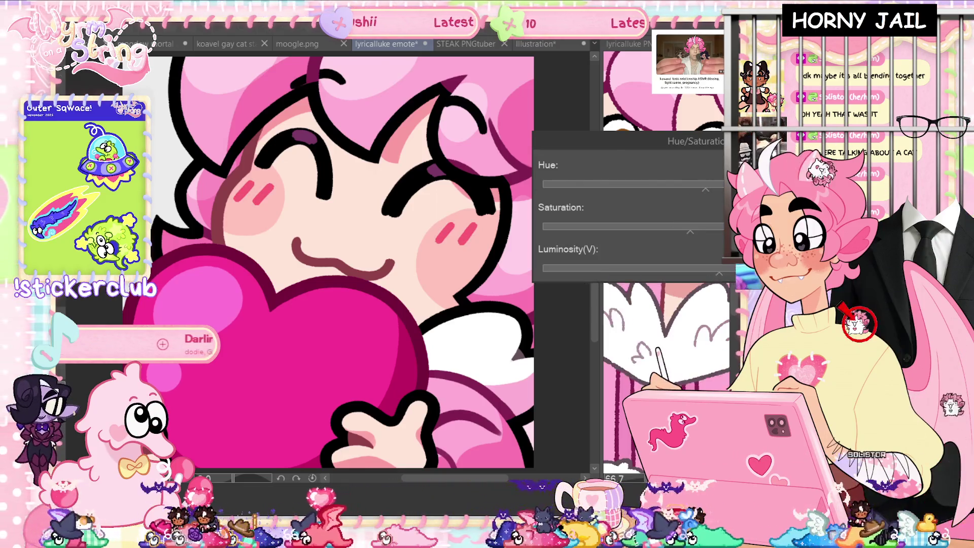
{"action": "key", "text": "Return"}
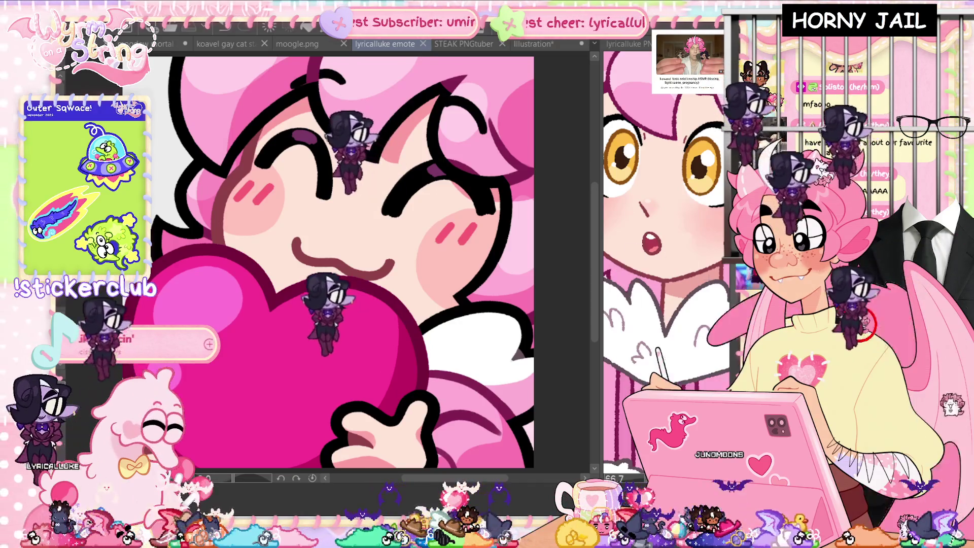
{"action": "key", "text": "Delete"}
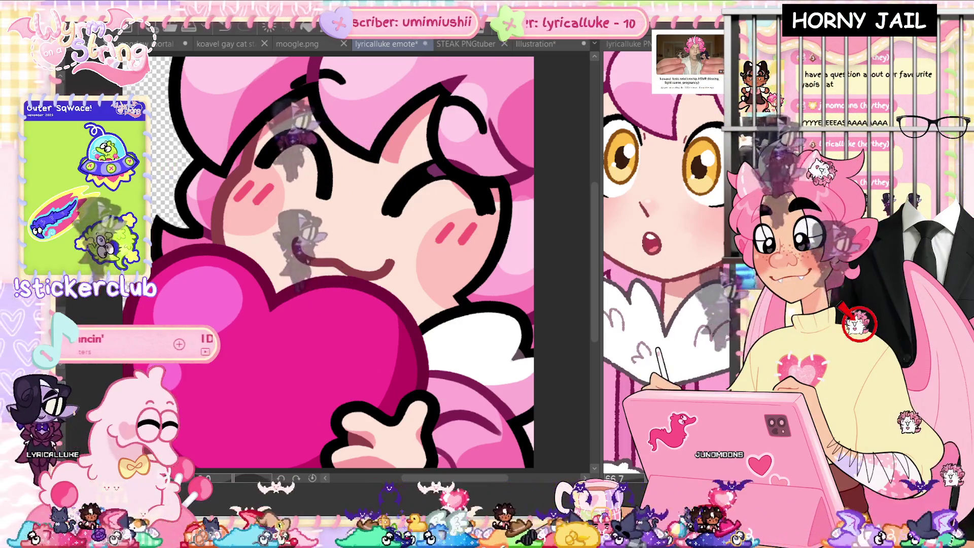
- Save the lyricalluke emote file
{"action": "key", "text": "ctrl+s"}
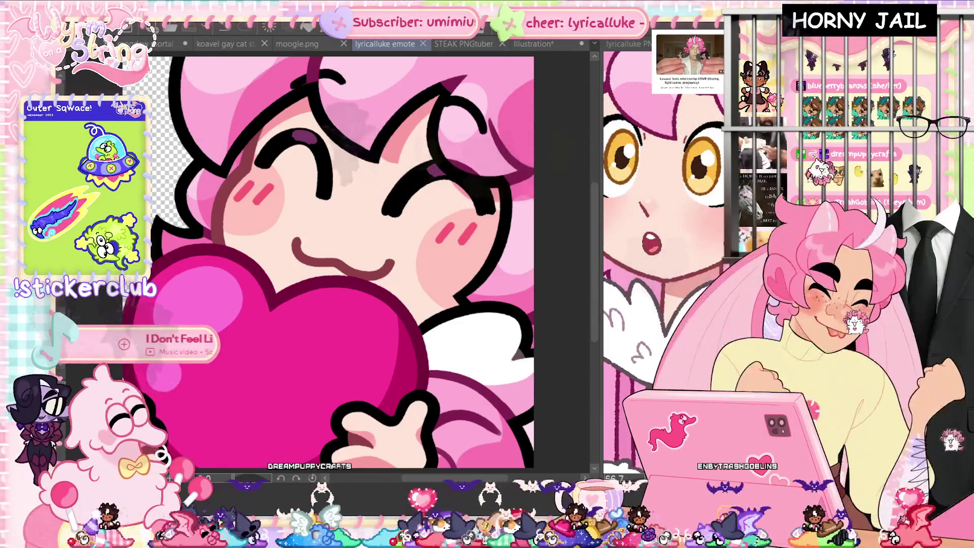
{"action": "key", "text": "Tab"}
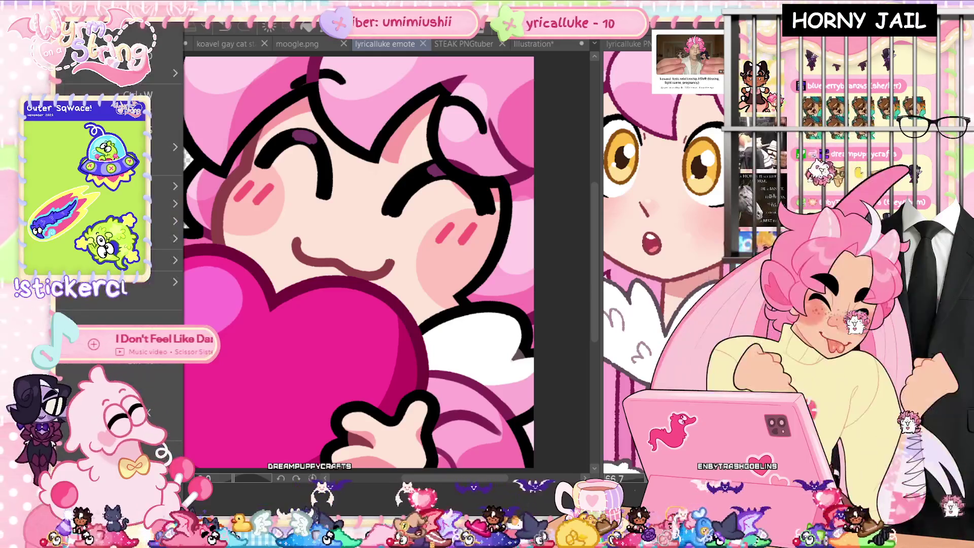
- Restore the side panel and switch to the STEAK PNGtuber mouse sketch document
{"action": "key", "text": "Tab"}
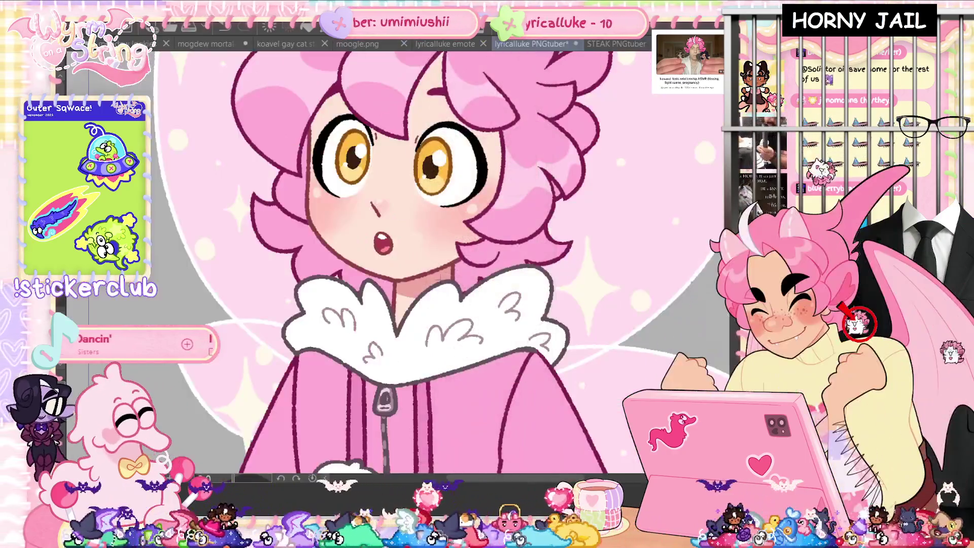
{"action": "key", "text": "ctrl+Tab"}
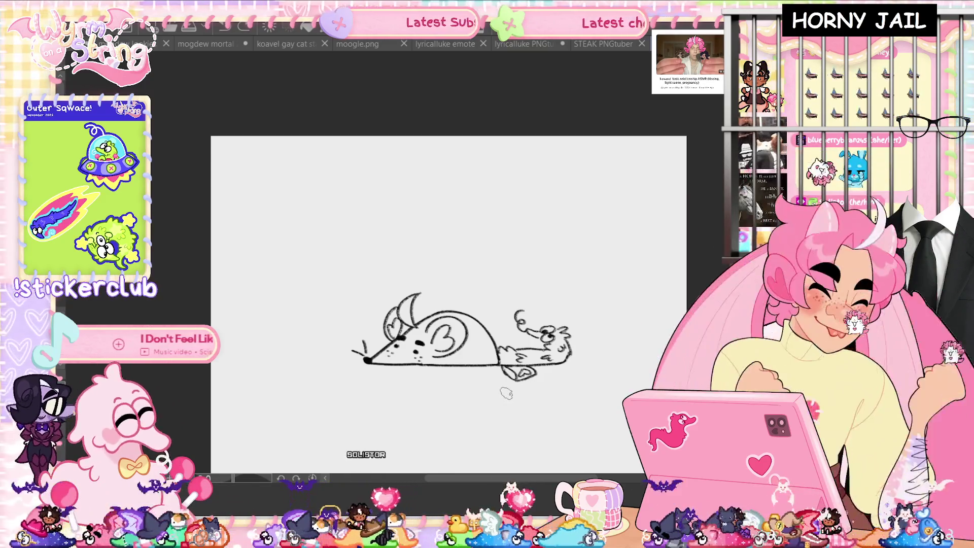
- Transform the mouse sketch, drag it repeatedly until it sits near the canvas centre, and commit
{"action": "scroll", "coordinate": [506, 394], "scroll_direction": "up", "scroll_amount": 4}
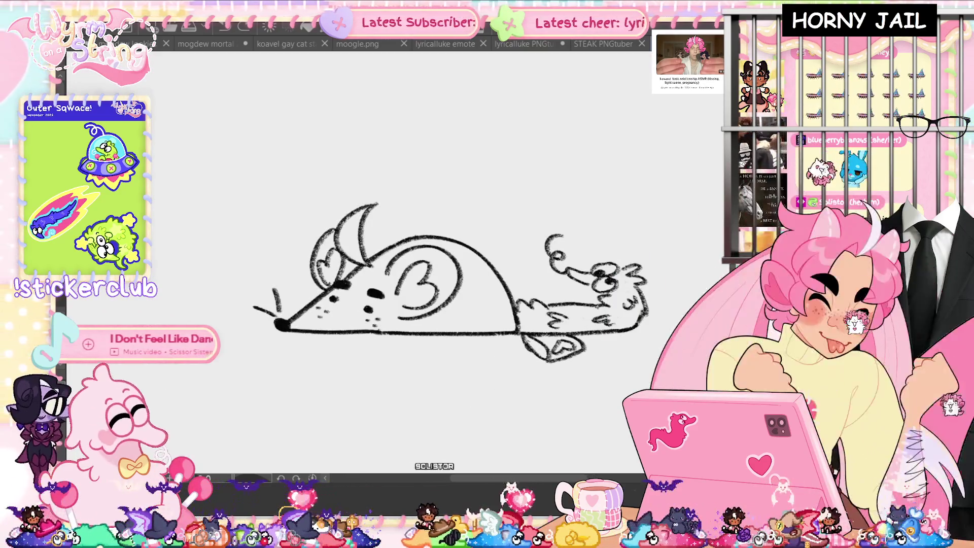
{"action": "key", "text": "ctrl+t"}
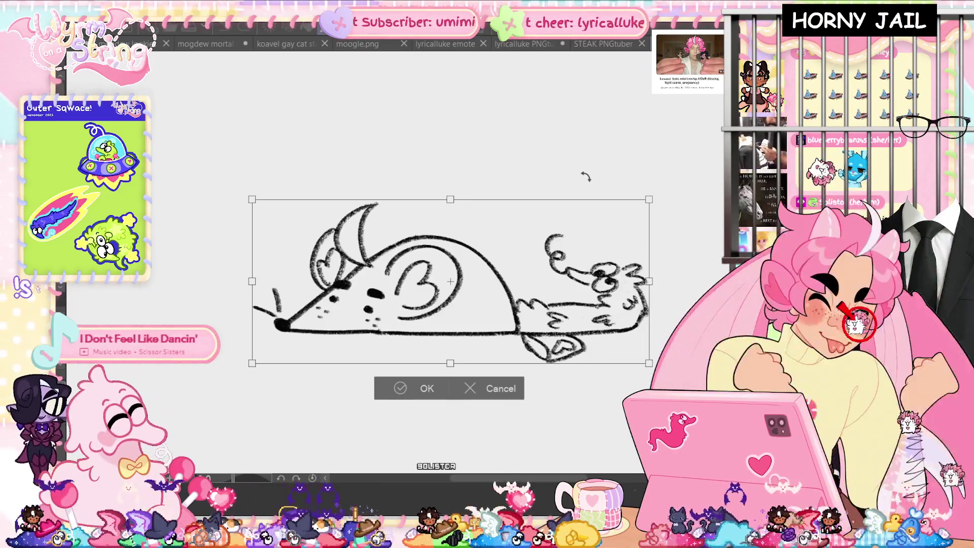
{"action": "mouse_move", "coordinate": [501, 301]}
{"action": "left_mouse_down"}
{"action": "mouse_move", "coordinate": [476, 291]}
{"action": "mouse_move", "coordinate": [499, 278]}
{"action": "mouse_move", "coordinate": [526, 303]}
{"action": "mouse_move", "coordinate": [450, 305]}
{"action": "mouse_move", "coordinate": [528, 315]}
{"action": "mouse_move", "coordinate": [456, 305]}
{"action": "mouse_move", "coordinate": [533, 300]}
{"action": "mouse_move", "coordinate": [462, 303]}
{"action": "mouse_move", "coordinate": [482, 300]}
{"action": "left_mouse_up"}
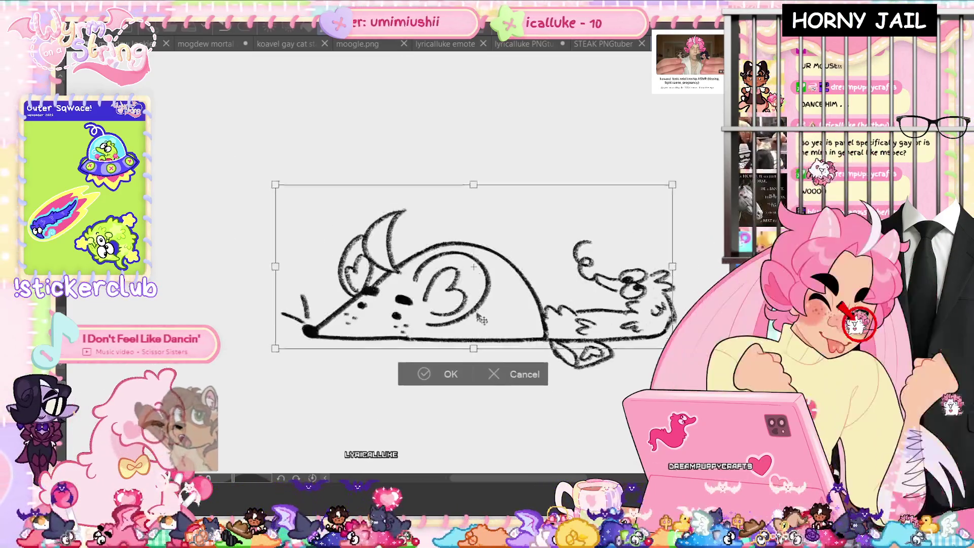
{"action": "mouse_move", "coordinate": [433, 325]}
{"action": "left_mouse_down"}
{"action": "mouse_move", "coordinate": [486, 325]}
{"action": "mouse_move", "coordinate": [433, 316]}
{"action": "left_mouse_up"}
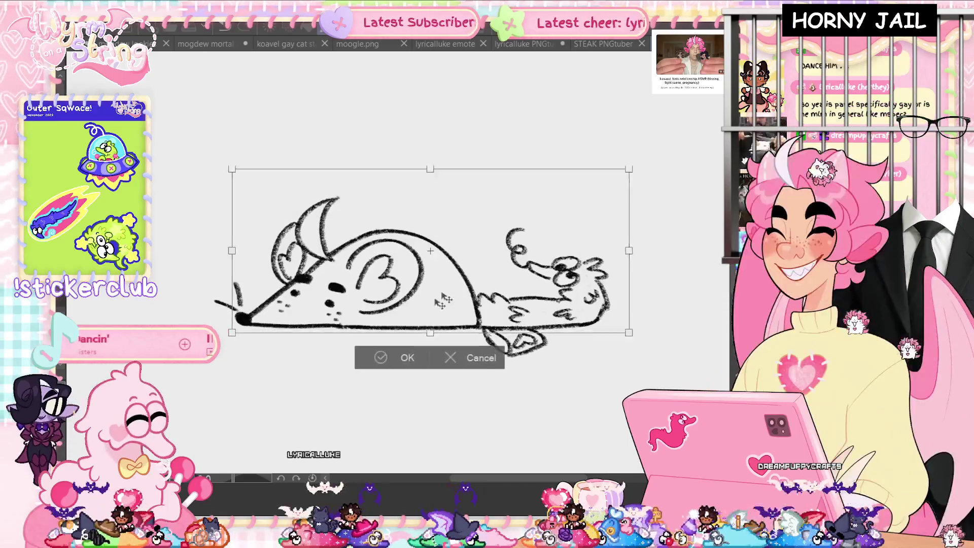
{"action": "left_click_drag", "start_coordinate": [486, 332], "coordinate": [419, 325]}
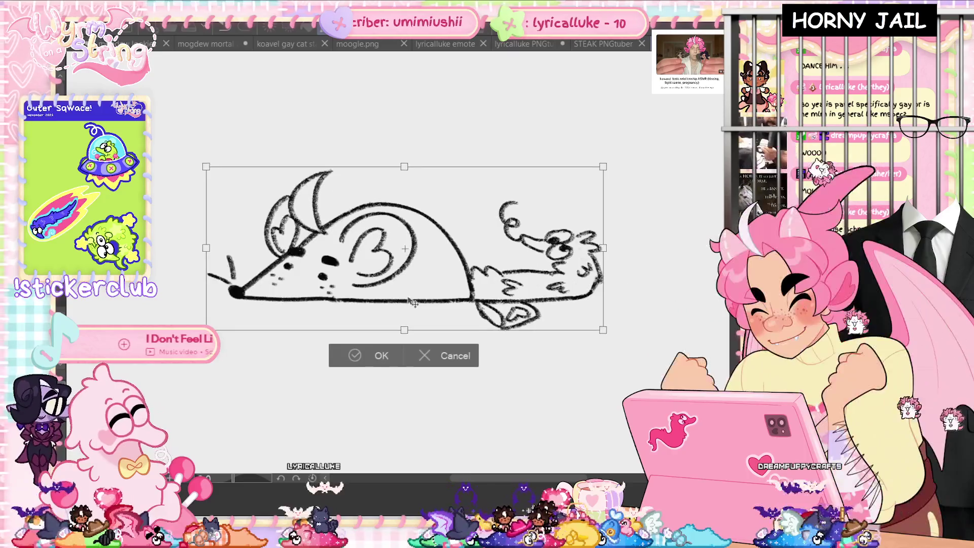
{"action": "mouse_move", "coordinate": [462, 313]}
{"action": "left_mouse_down"}
{"action": "mouse_move", "coordinate": [376, 317]}
{"action": "mouse_move", "coordinate": [387, 325]}
{"action": "mouse_move", "coordinate": [503, 312]}
{"action": "left_mouse_up"}
{"action": "mouse_move", "coordinate": [389, 296]}
{"action": "left_mouse_down"}
{"action": "mouse_move", "coordinate": [379, 296]}
{"action": "mouse_move", "coordinate": [450, 287]}
{"action": "left_mouse_up"}
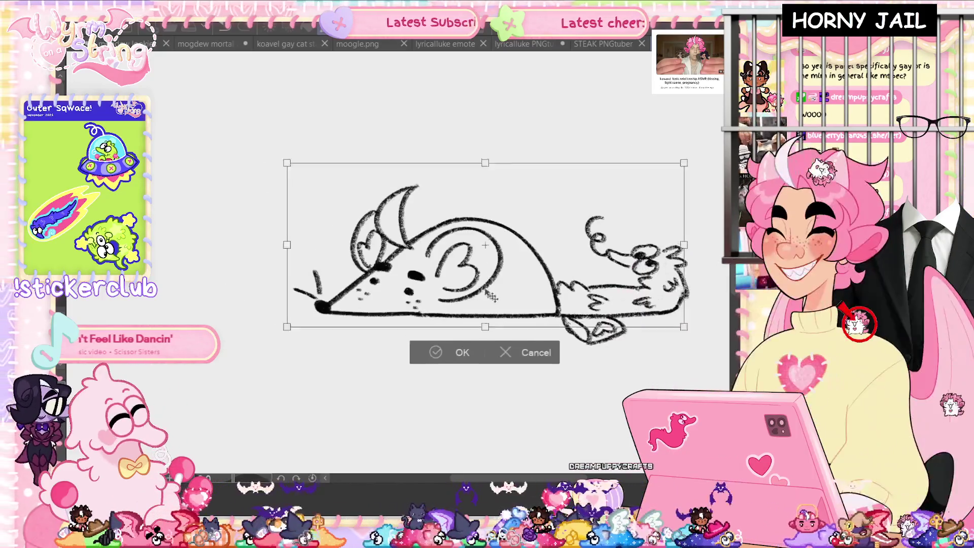
{"action": "left_click_drag", "start_coordinate": [398, 317], "coordinate": [391, 316]}
{"action": "mouse_move", "coordinate": [516, 312]}
{"action": "left_mouse_down"}
{"action": "mouse_move", "coordinate": [520, 299]}
{"action": "mouse_move", "coordinate": [419, 293]}
{"action": "mouse_move", "coordinate": [477, 282]}
{"action": "left_mouse_up"}
{"action": "mouse_move", "coordinate": [414, 310]}
{"action": "left_mouse_down"}
{"action": "mouse_move", "coordinate": [395, 282]}
{"action": "mouse_move", "coordinate": [462, 274]}
{"action": "mouse_move", "coordinate": [378, 299]}
{"action": "left_mouse_up"}
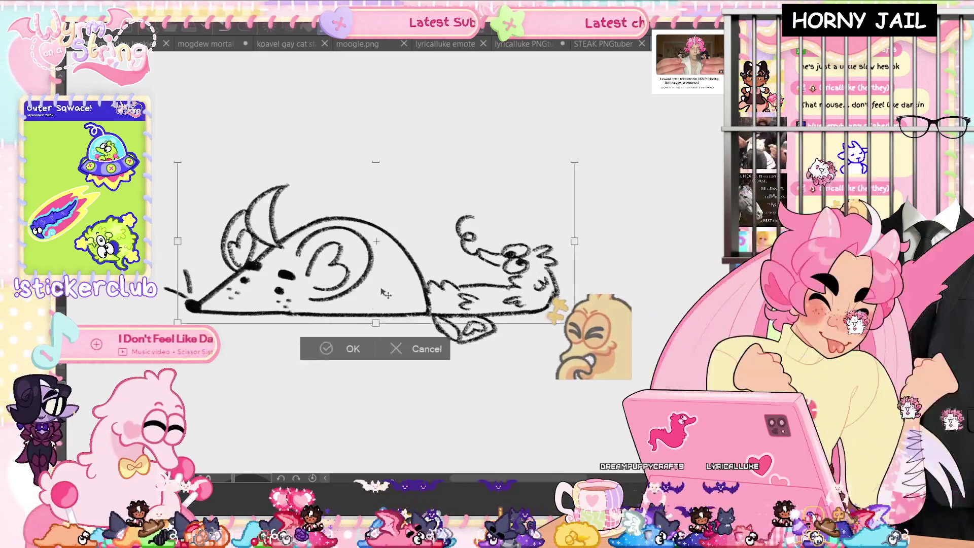
{"action": "mouse_move", "coordinate": [492, 300]}
{"action": "left_mouse_down"}
{"action": "mouse_move", "coordinate": [370, 308]}
{"action": "mouse_move", "coordinate": [467, 293]}
{"action": "left_mouse_up"}
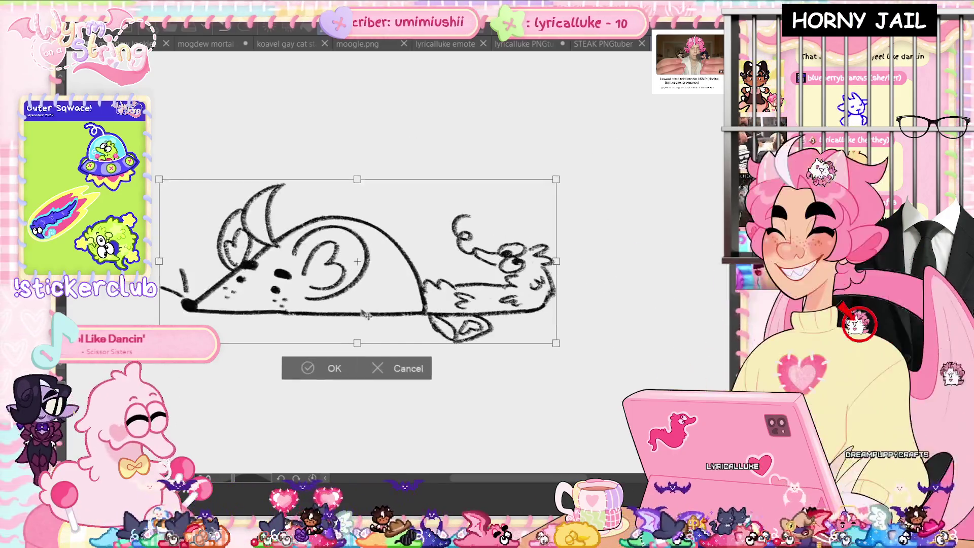
{"action": "mouse_move", "coordinate": [365, 318]}
{"action": "left_mouse_down"}
{"action": "mouse_move", "coordinate": [473, 300]}
{"action": "mouse_move", "coordinate": [397, 296]}
{"action": "left_mouse_up"}
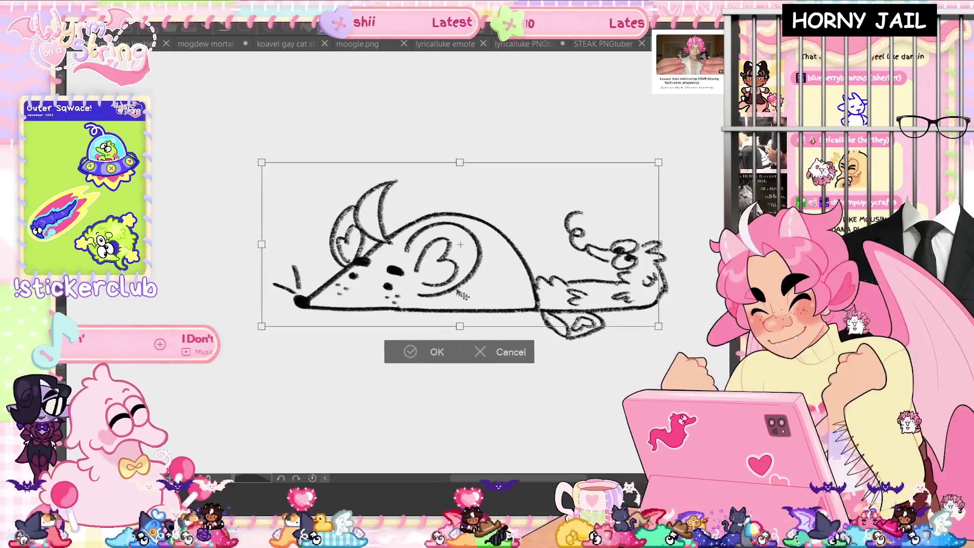
{"action": "left_click_drag", "start_coordinate": [471, 318], "coordinate": [480, 314]}
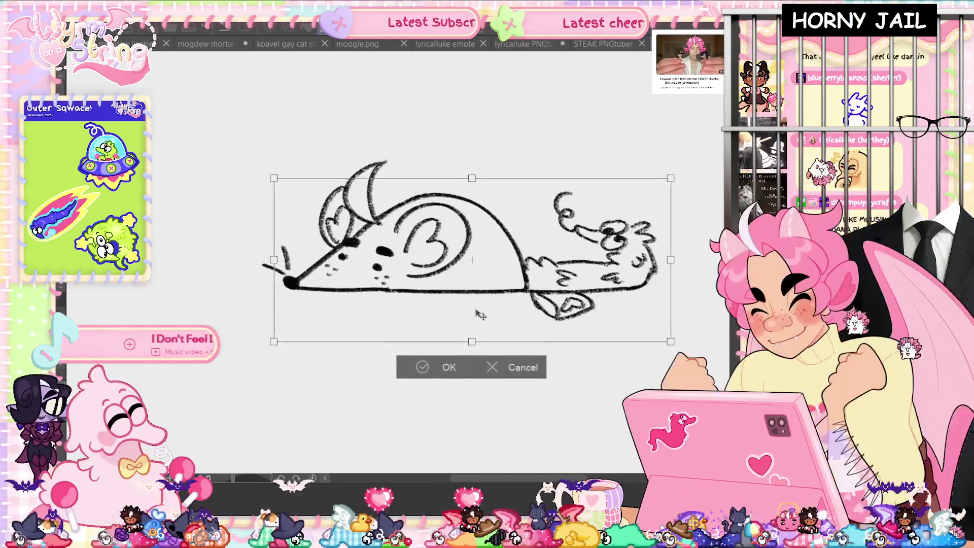
{"action": "left_click_drag", "start_coordinate": [385, 313], "coordinate": [380, 310]}
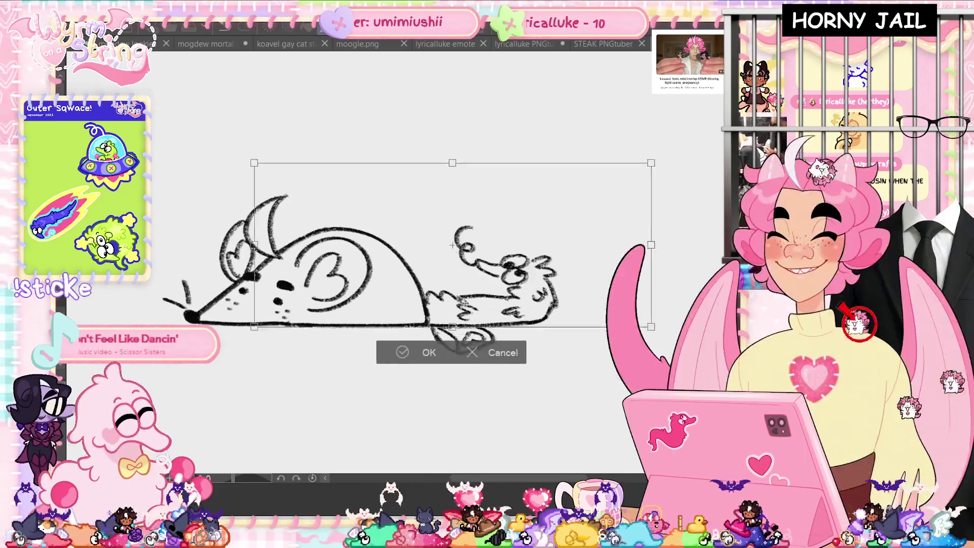
{"action": "left_click_drag", "start_coordinate": [368, 331], "coordinate": [464, 288]}
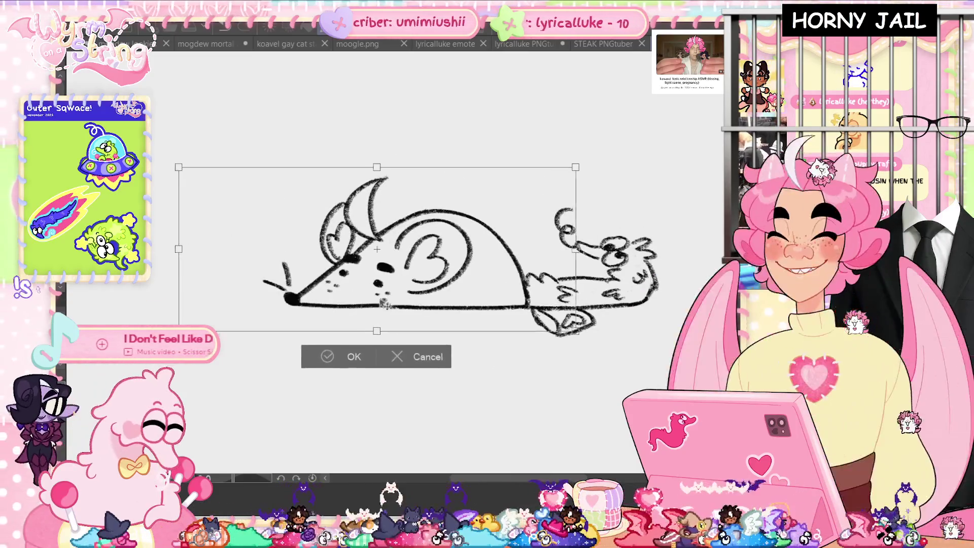
{"action": "left_click_drag", "start_coordinate": [389, 293], "coordinate": [428, 279]}
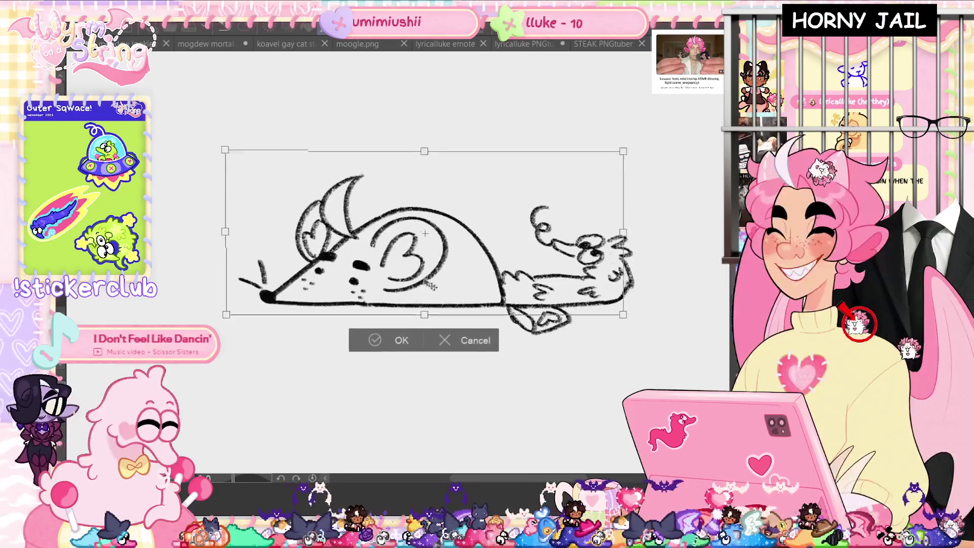
{"action": "mouse_move", "coordinate": [366, 306]}
{"action": "left_mouse_down"}
{"action": "mouse_move", "coordinate": [477, 300]}
{"action": "mouse_move", "coordinate": [390, 295]}
{"action": "mouse_move", "coordinate": [441, 278]}
{"action": "mouse_move", "coordinate": [452, 286]}
{"action": "mouse_move", "coordinate": [401, 293]}
{"action": "mouse_move", "coordinate": [484, 300]}
{"action": "mouse_move", "coordinate": [390, 298]}
{"action": "mouse_move", "coordinate": [473, 299]}
{"action": "mouse_move", "coordinate": [424, 302]}
{"action": "left_mouse_up"}
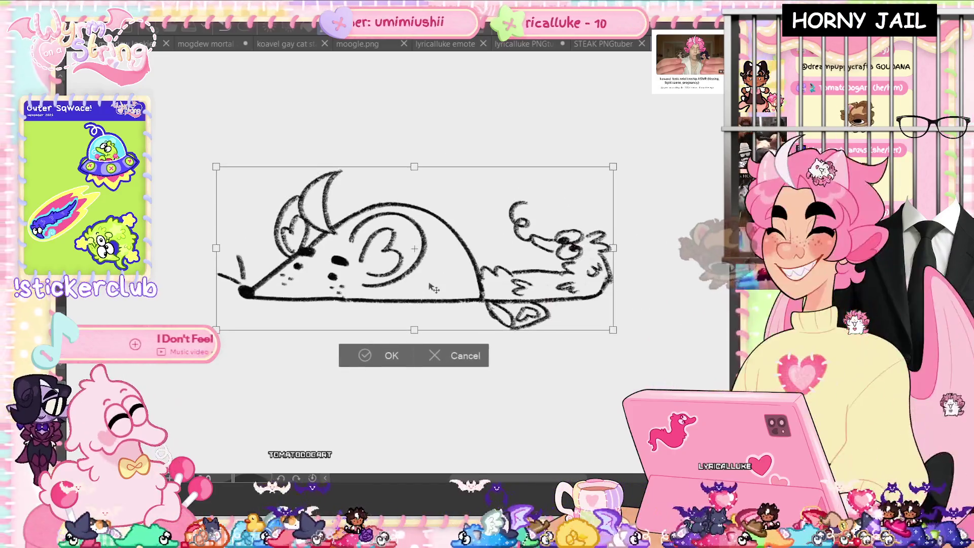
{"action": "left_click", "coordinate": [463, 356]}
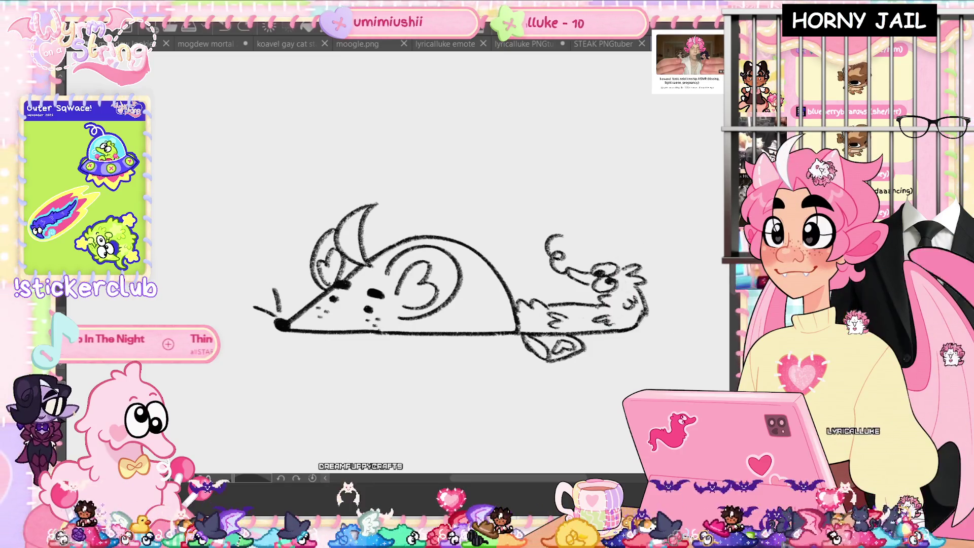
- Fit the STEAK PNGtuber page in view, then switch to the pink heart emote document
{"action": "key", "text": "ctrl+0"}
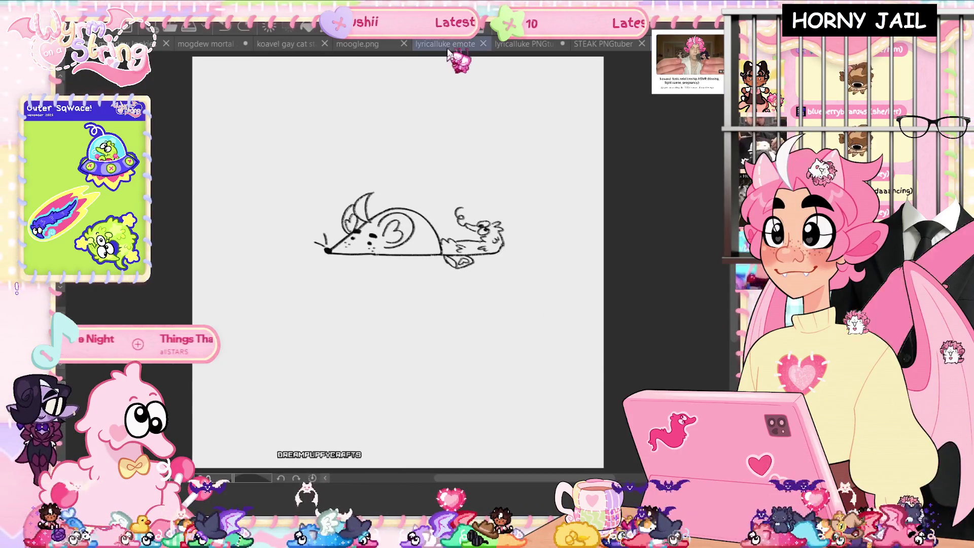
{"action": "left_click", "coordinate": [447, 44]}
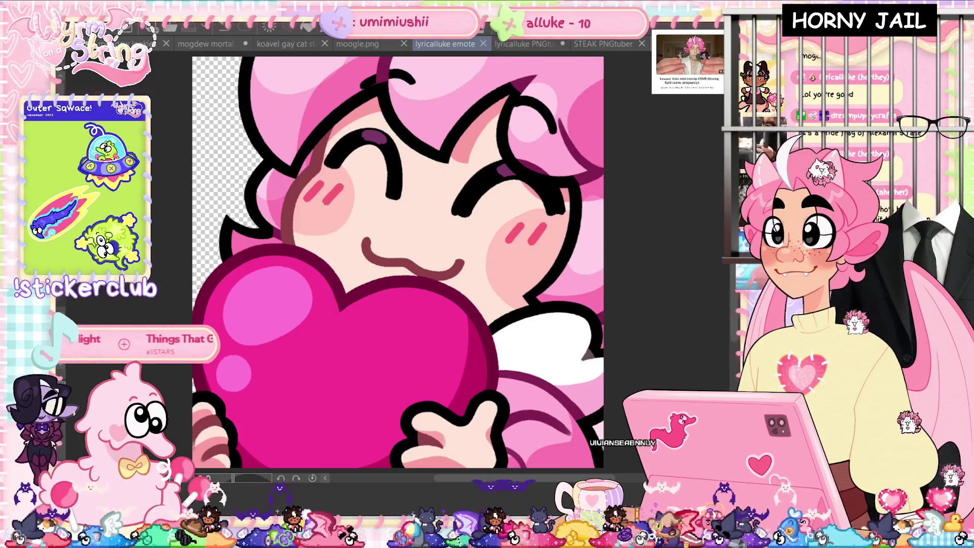
- Paste the pride-flag character illustration and scale it down with Ctrl+T until the full figure fits
{"action": "key", "text": "ctrl+shift+Tab"}
{"action": "key", "text": "ctrl+shift+Tab"}
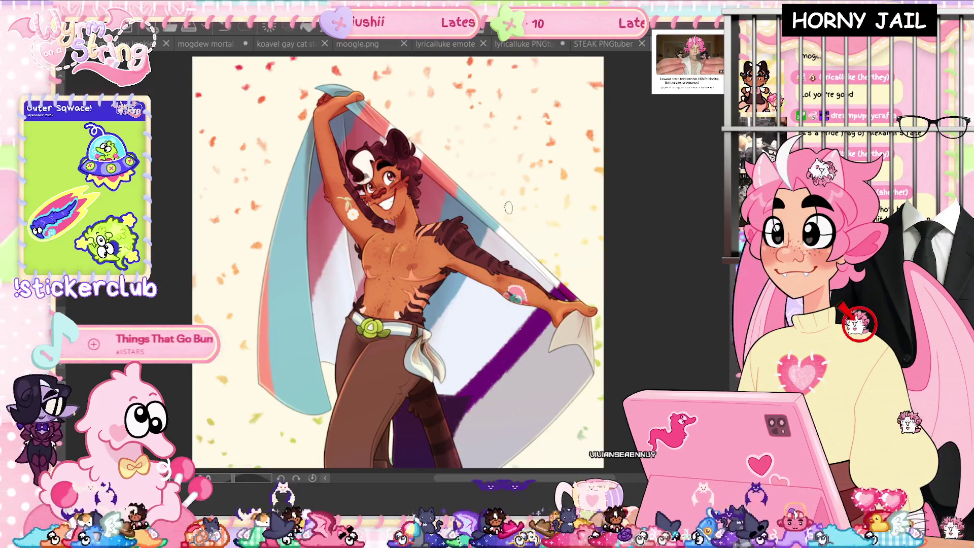
{"action": "key", "text": "ctrl+t"}
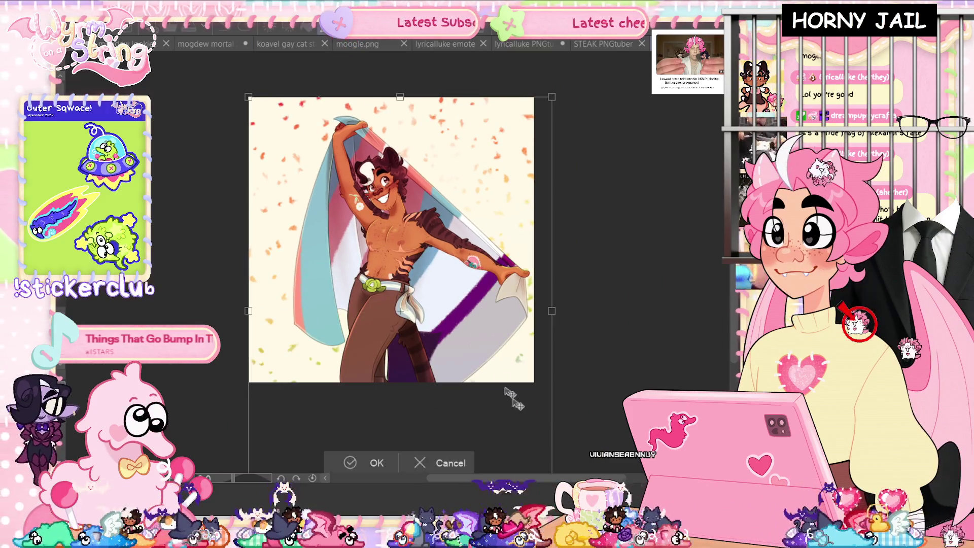
{"action": "left_click_drag", "start_coordinate": [507, 392], "coordinate": [551, 402]}
{"action": "mouse_move", "coordinate": [546, 469]}
{"action": "left_mouse_down"}
{"action": "mouse_move", "coordinate": [533, 413]}
{"action": "mouse_move", "coordinate": [500, 409]}
{"action": "mouse_move", "coordinate": [483, 383]}
{"action": "left_mouse_up"}
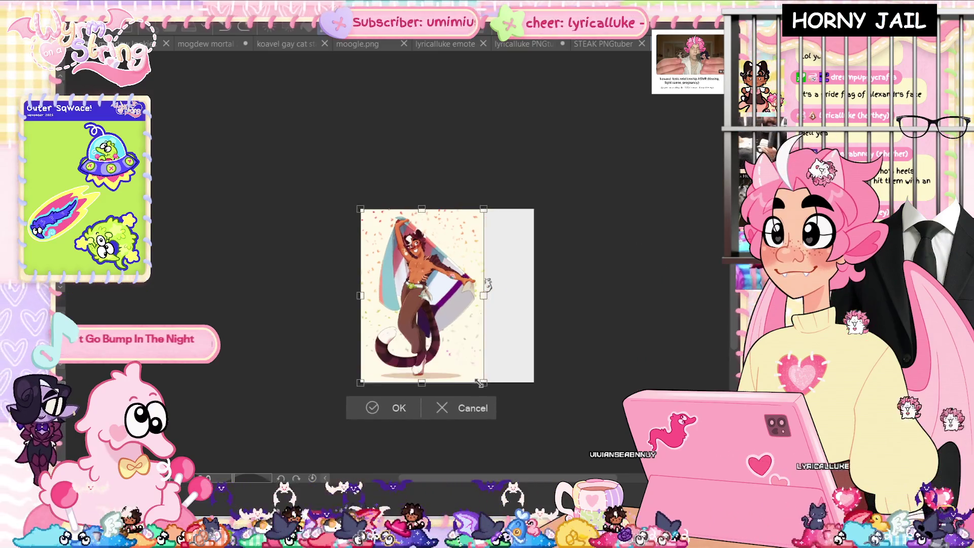
{"action": "key", "text": "Return"}
{"action": "scroll", "coordinate": [446, 295], "scroll_direction": "up", "scroll_amount": 5}
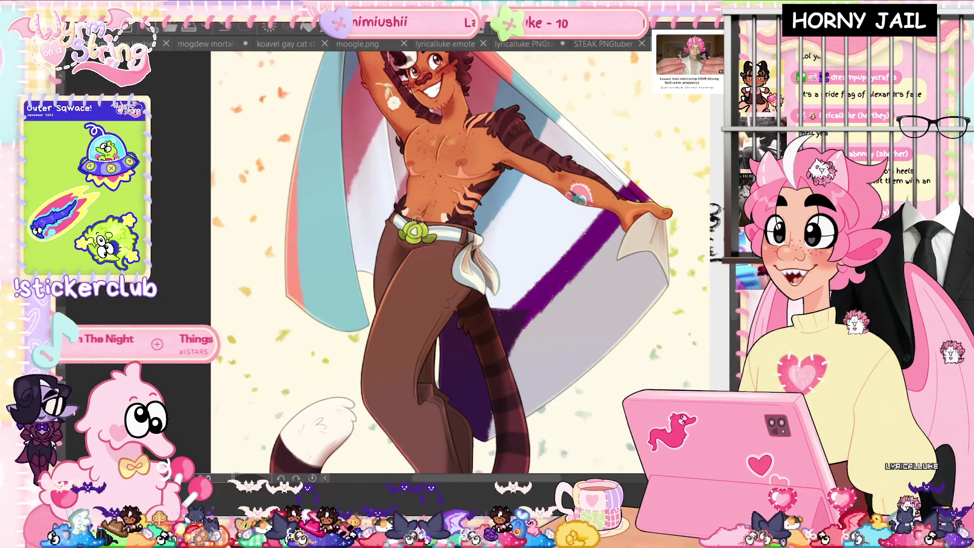
{"action": "scroll", "coordinate": [446, 239], "scroll_direction": "up", "scroll_amount": 2}
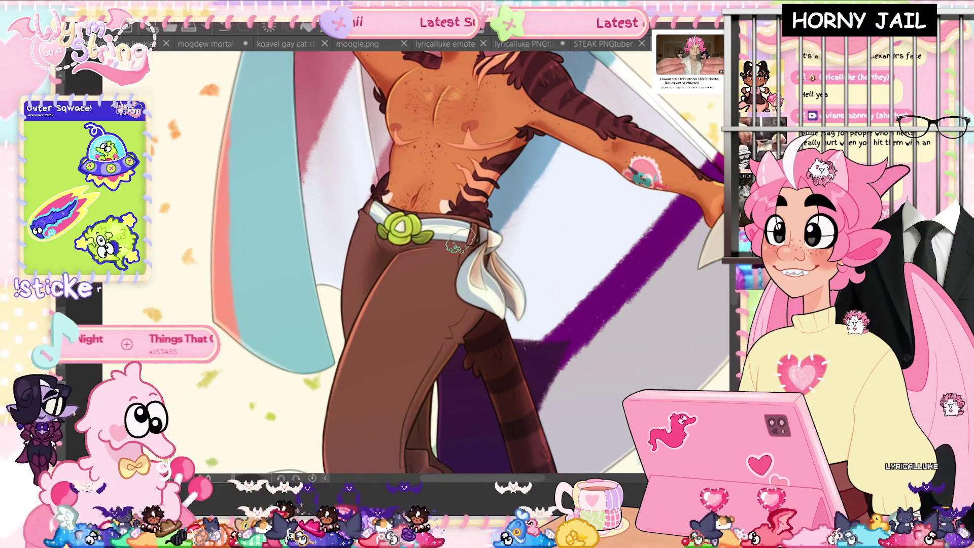
{"action": "scroll", "coordinate": [459, 242], "scroll_direction": "down", "scroll_amount": 4}
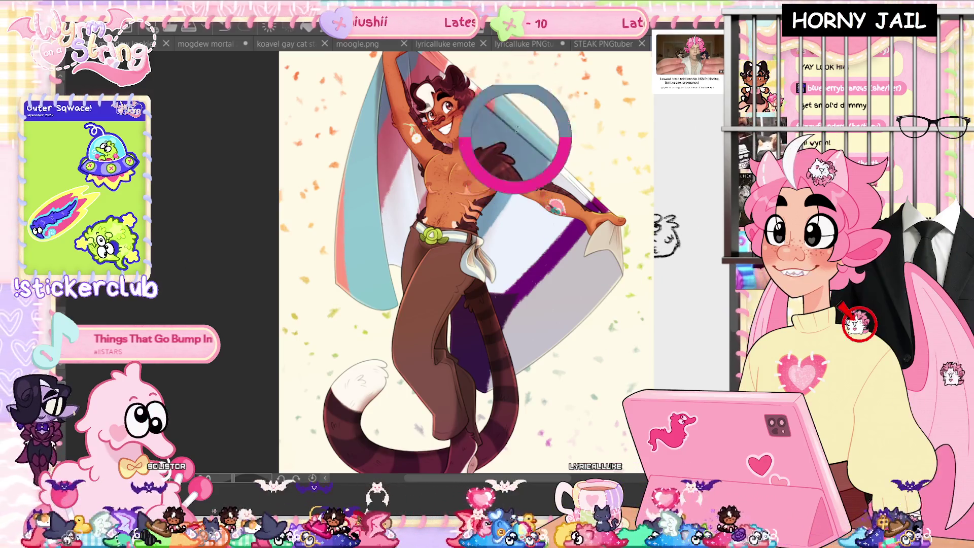
{"action": "scroll", "coordinate": [487, 101], "scroll_direction": "up", "scroll_amount": 2}
{"action": "scroll", "coordinate": [455, 199], "scroll_direction": "up", "scroll_amount": 3}
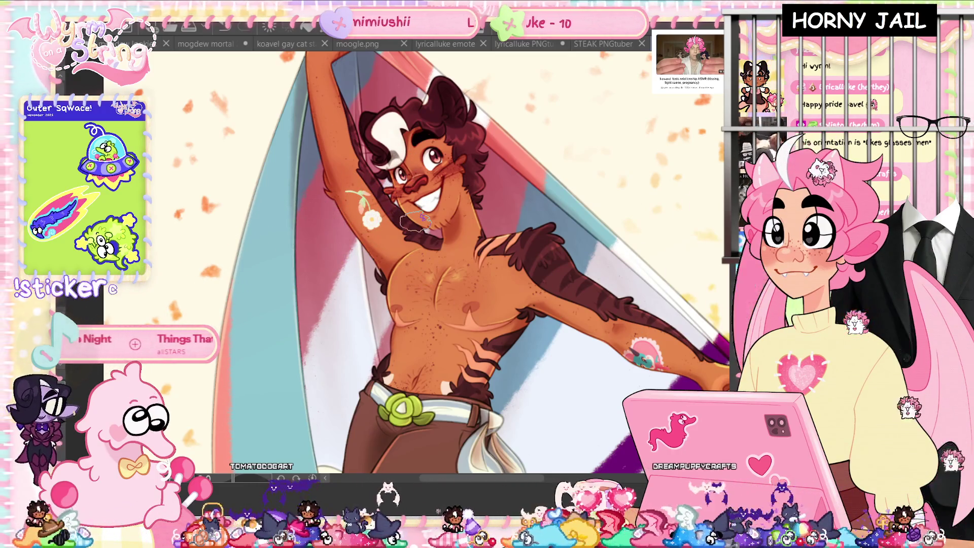
{"action": "scroll", "coordinate": [416, 223], "scroll_direction": "down", "scroll_amount": 4}
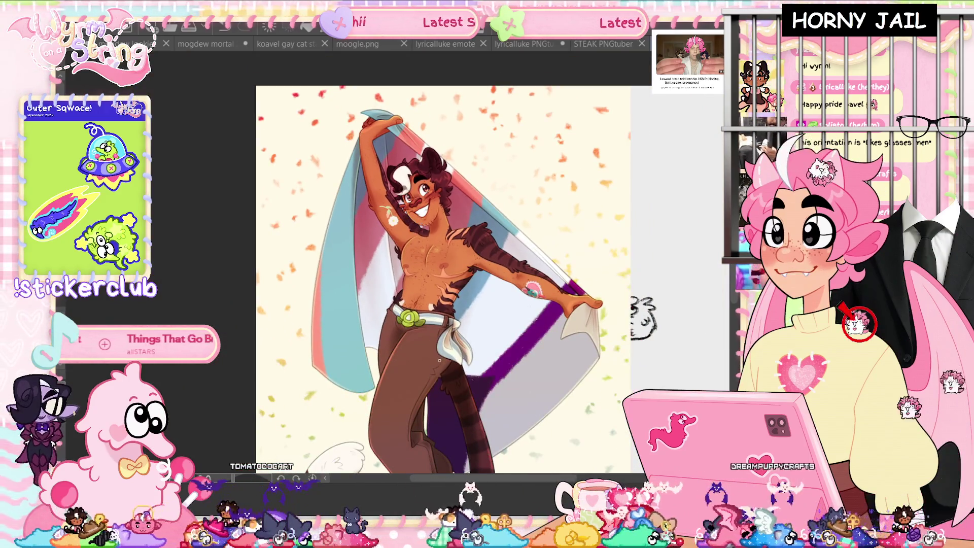
{"action": "scroll", "coordinate": [441, 274], "scroll_direction": "down", "scroll_amount": 2}
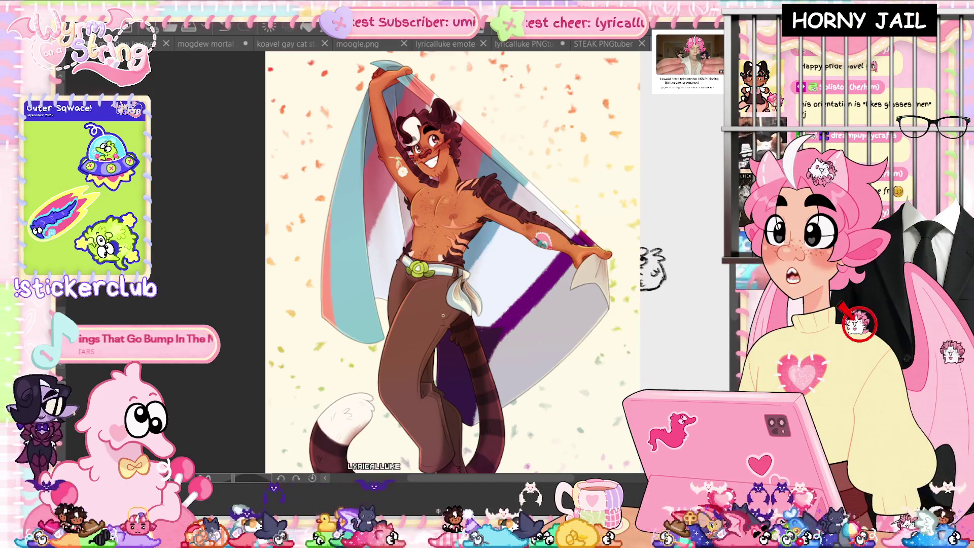
{"action": "scroll", "coordinate": [452, 247], "scroll_direction": "down", "scroll_amount": 2}
{"action": "scroll", "coordinate": [446, 252], "scroll_direction": "down", "scroll_amount": 2}
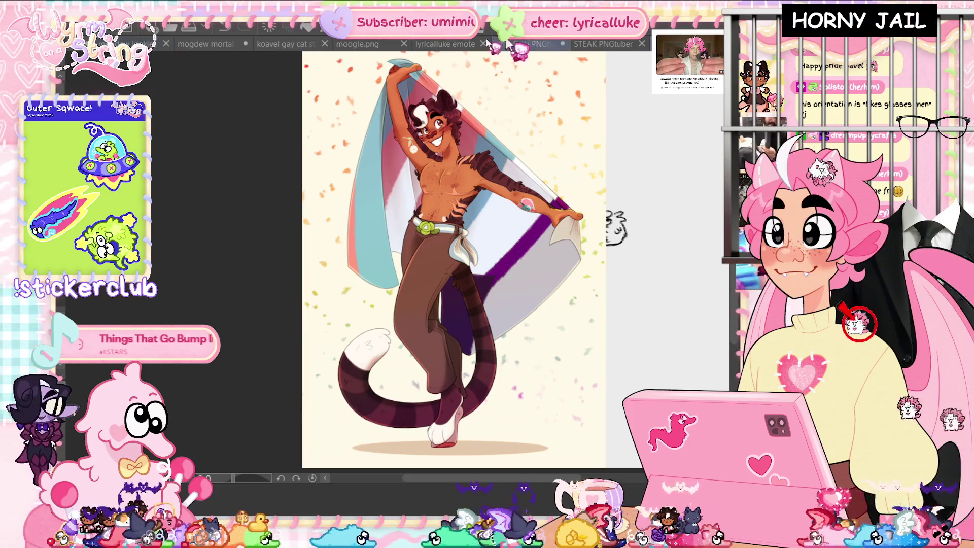
- View the STEAK and pink fairy PNGtuber documents, fit the fairy to view, then return to the emote
{"action": "left_click", "coordinate": [634, 47]}
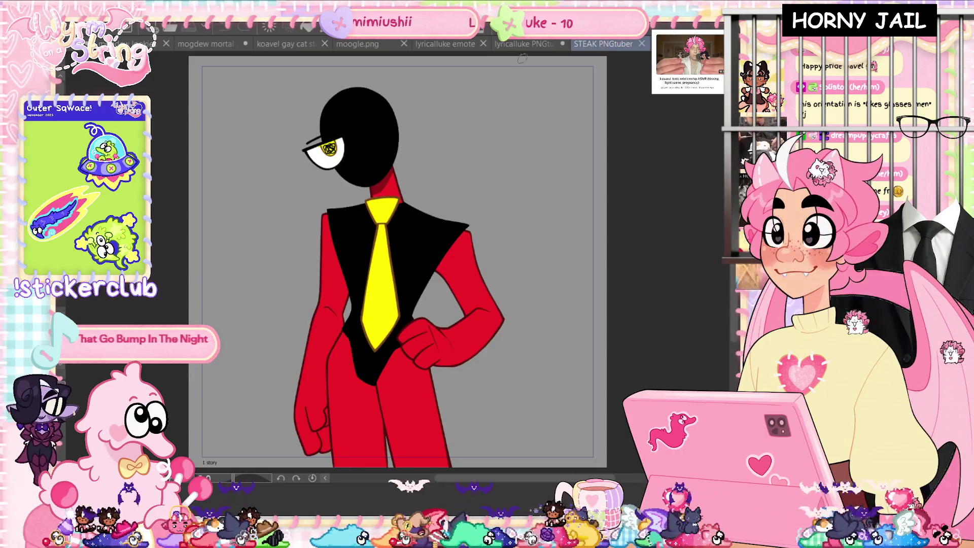
{"action": "left_click", "coordinate": [516, 45]}
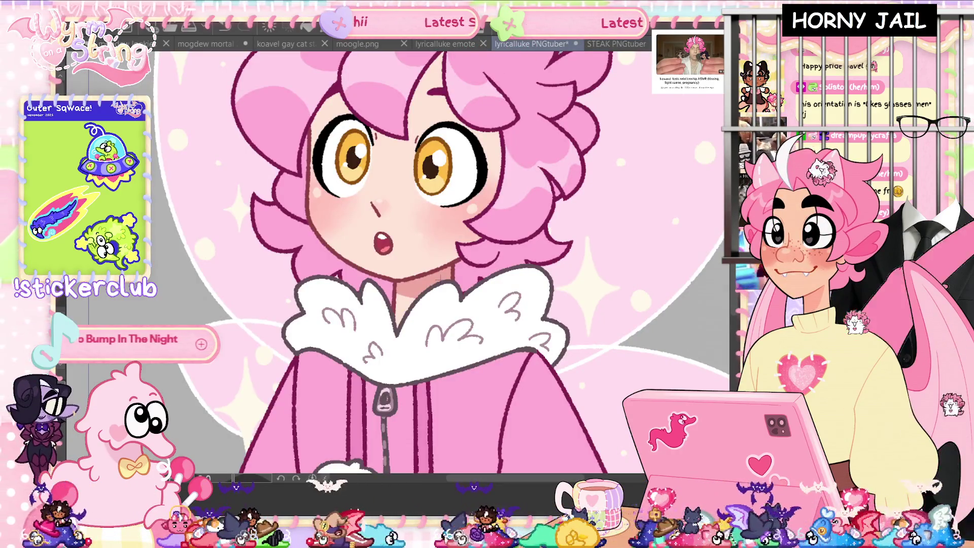
{"action": "key", "text": "ctrl+0"}
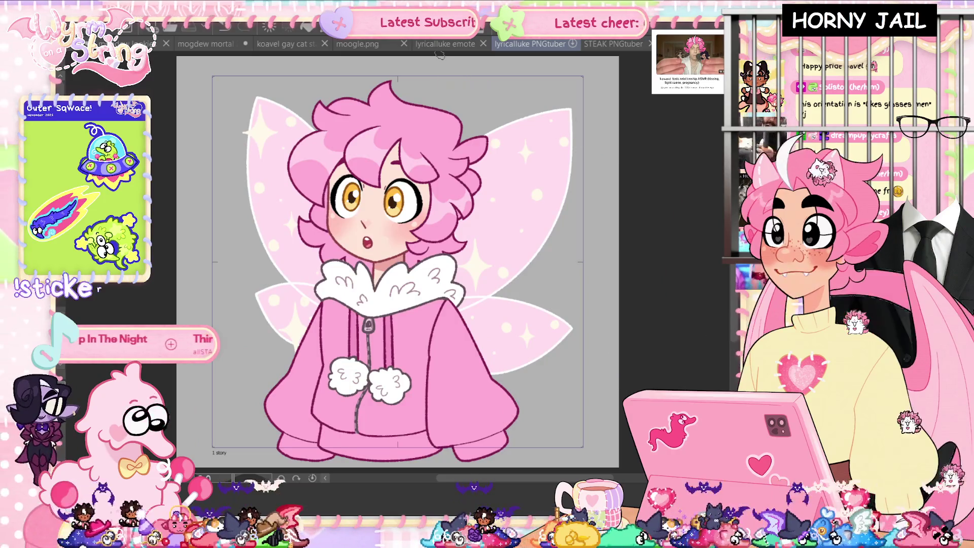
{"action": "left_click", "coordinate": [445, 51]}
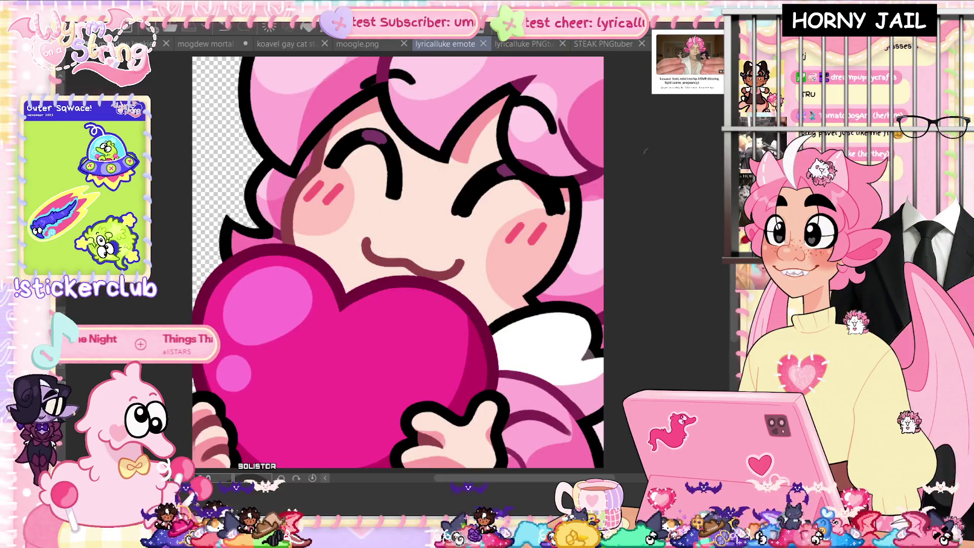